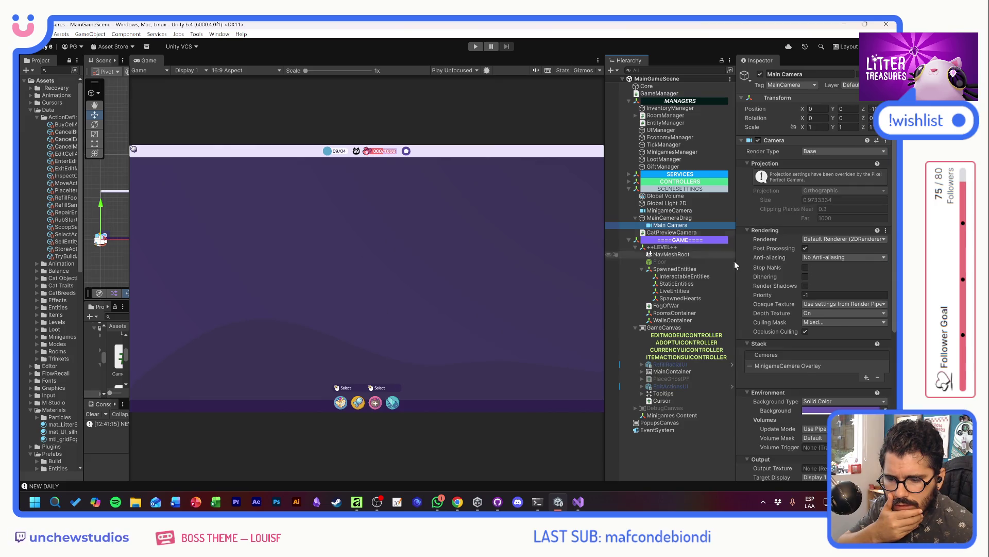
scroll(793, 361, "down", 5)
scroll(769, 414, "down", 2)
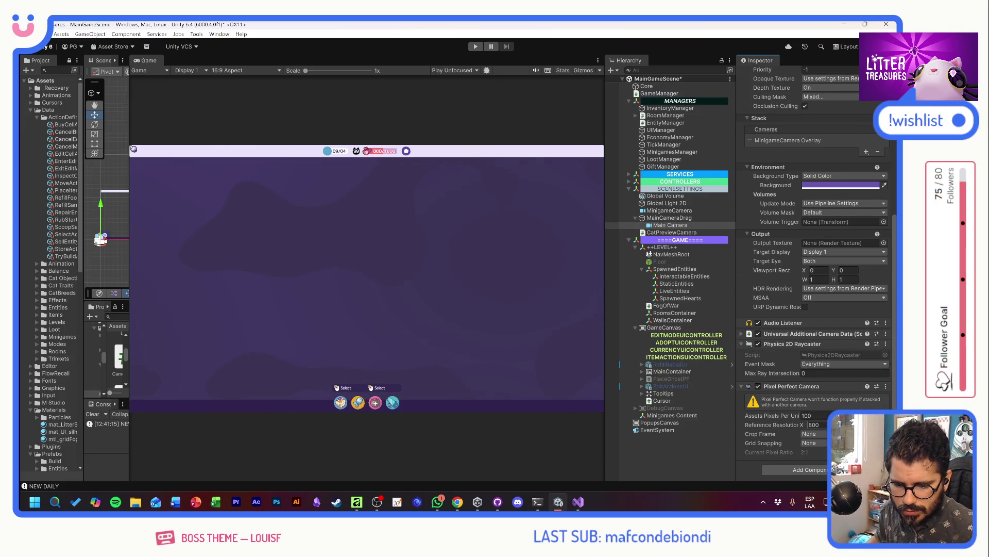
left_click(475, 46)
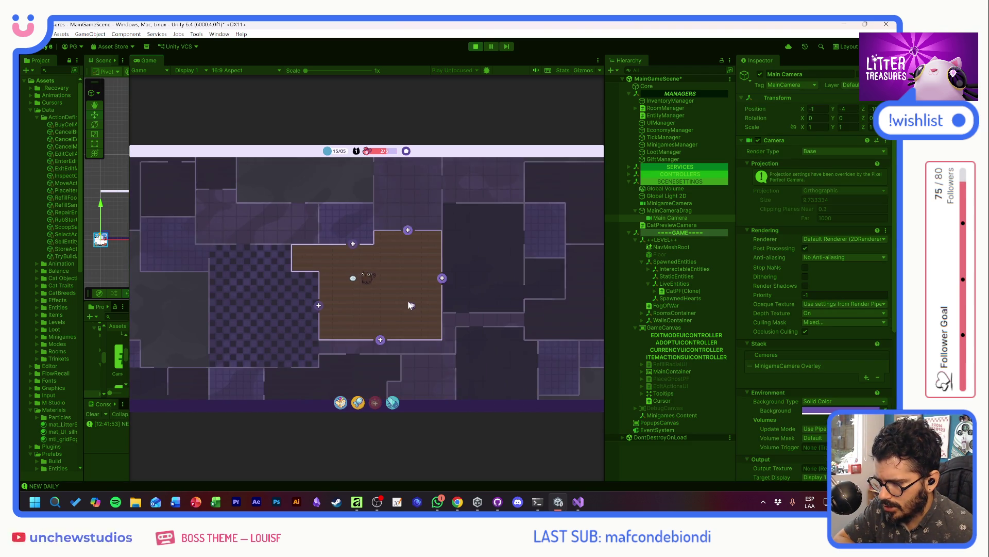
Step: Zoom and pan the running game's camera in close on the cat beside its bowl
scroll(407, 303, "up", 3)
scroll(402, 301, "down", 3)
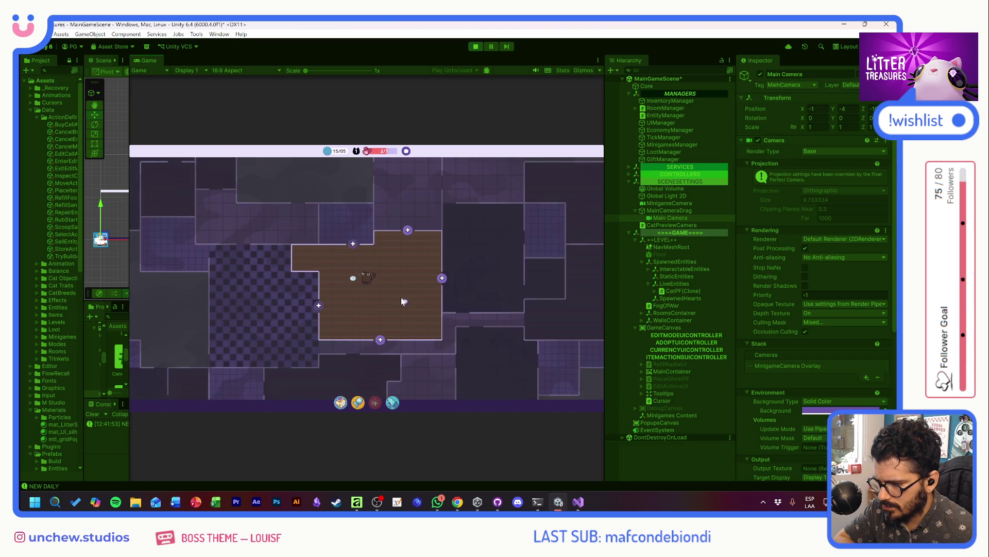
scroll(400, 298, "up", 2)
scroll(401, 298, "down", 2)
mouse_move(324, 249)
left_mouse_down()
mouse_move(455, 314)
mouse_move(196, 170)
mouse_move(457, 328)
mouse_move(269, 202)
left_mouse_up()
scroll(462, 299, "up", 5)
scroll(293, 239, "up", 1)
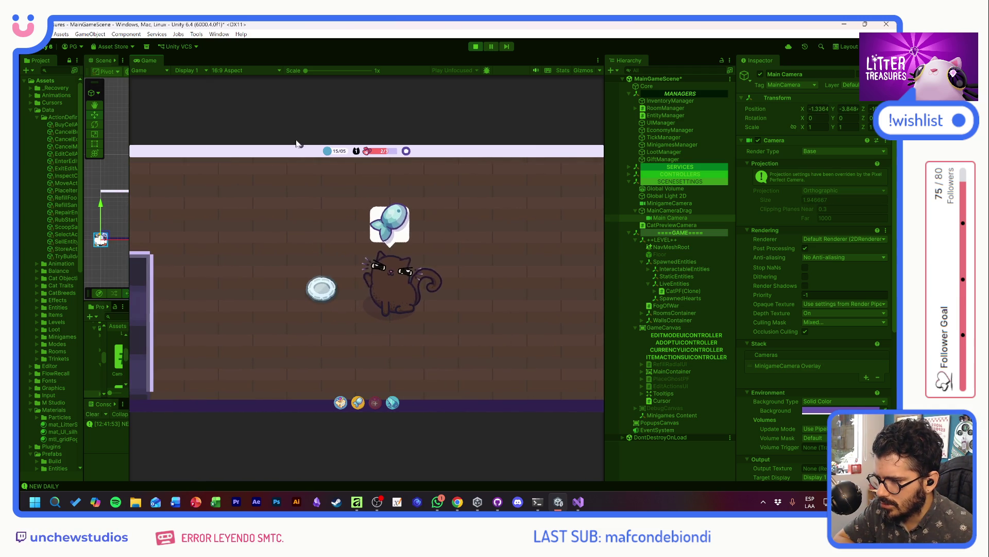
left_click(234, 70)
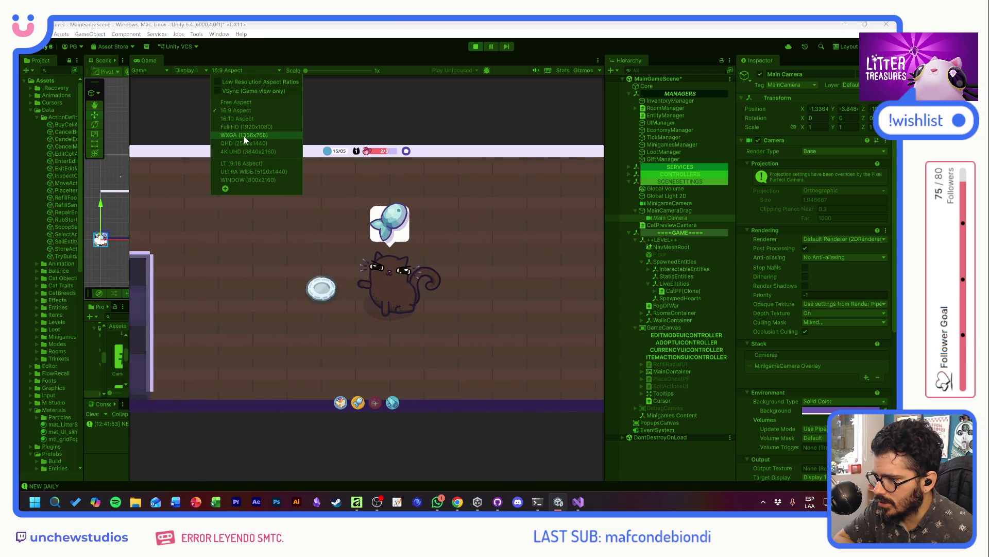
Step: Preview the game at WINDOW (800x2160) portrait and zoom to 60 assets pixels per unit
left_click(244, 178)
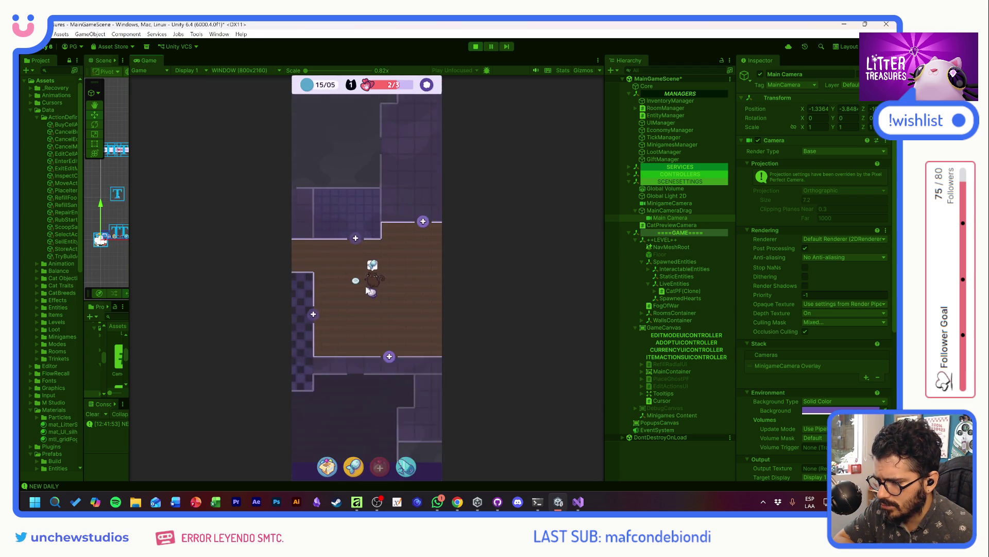
scroll(371, 291, "down", 5)
scroll(389, 305, "up", 4)
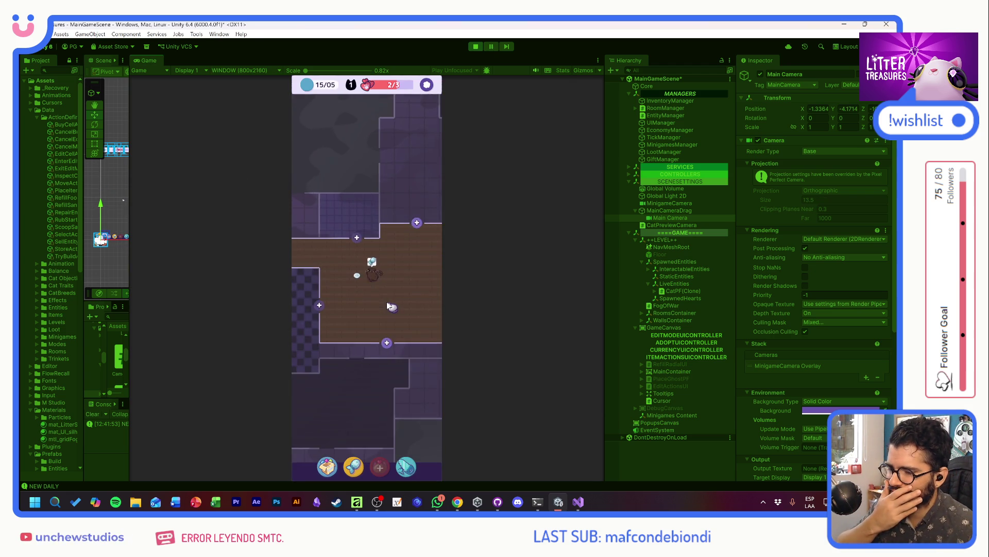
scroll(388, 305, "down", 2)
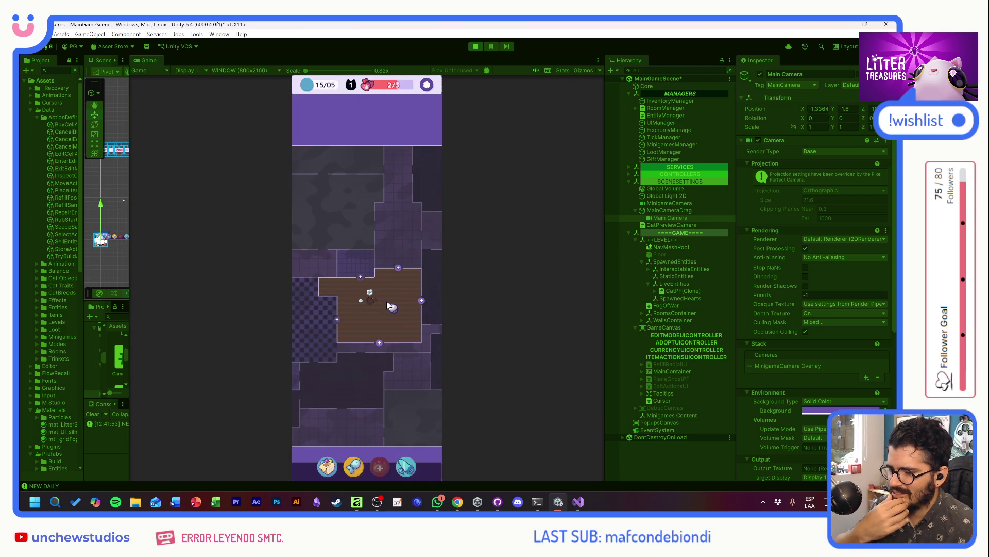
scroll(387, 302, "up", 2)
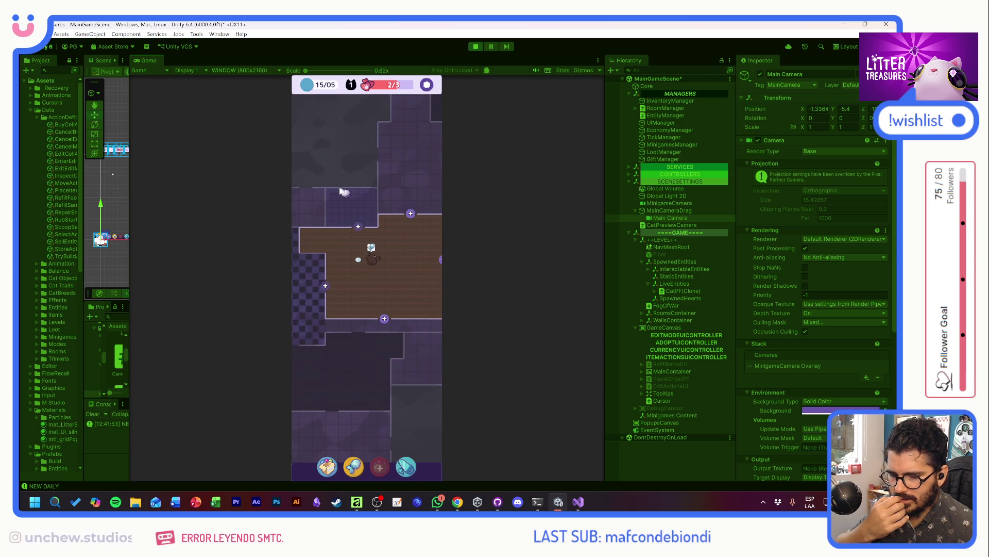
scroll(803, 354, "down", 5)
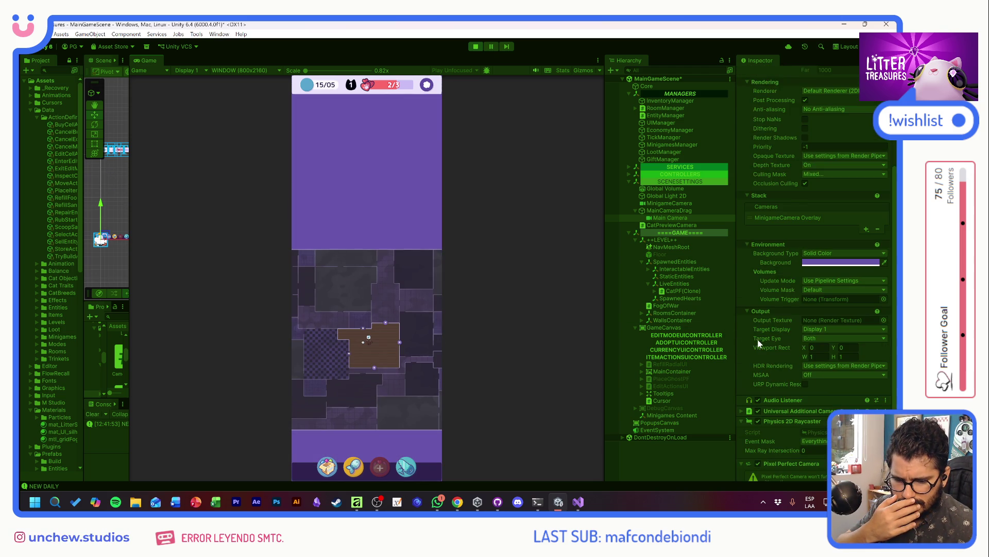
scroll(763, 353, "down", 3)
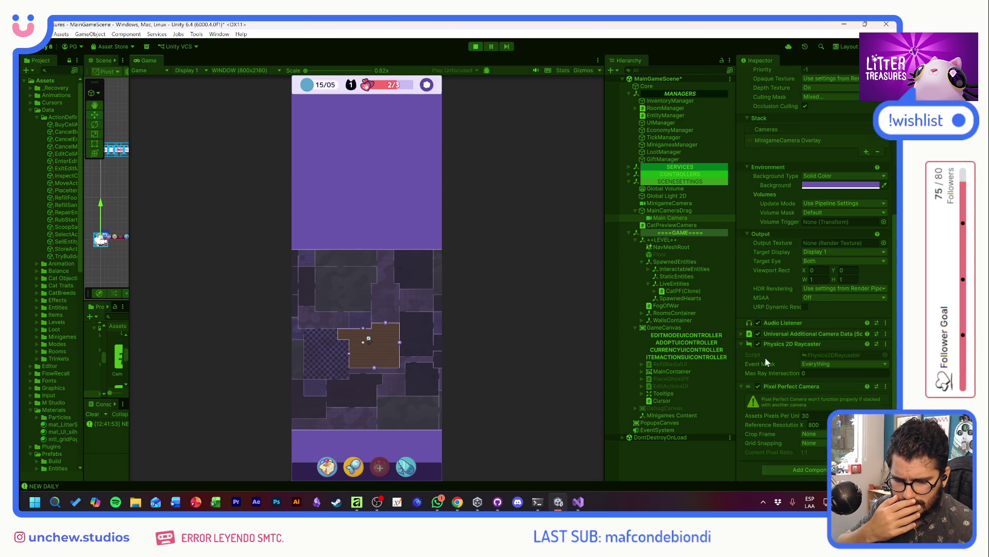
scroll(360, 323, "up", 2)
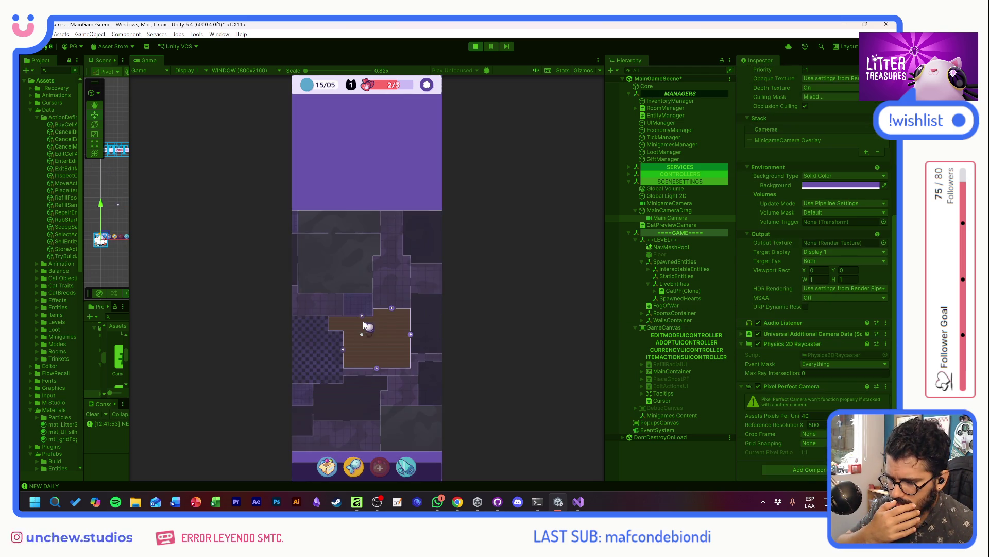
scroll(381, 326, "up", 1)
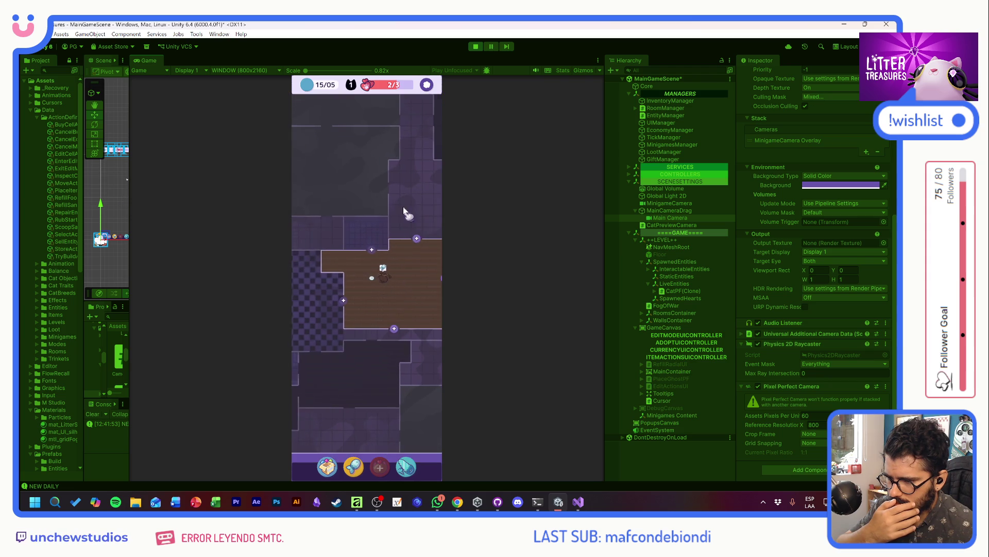
Step: Move the game camera to another area of rooms and check the display and aspect lists
left_click(384, 339)
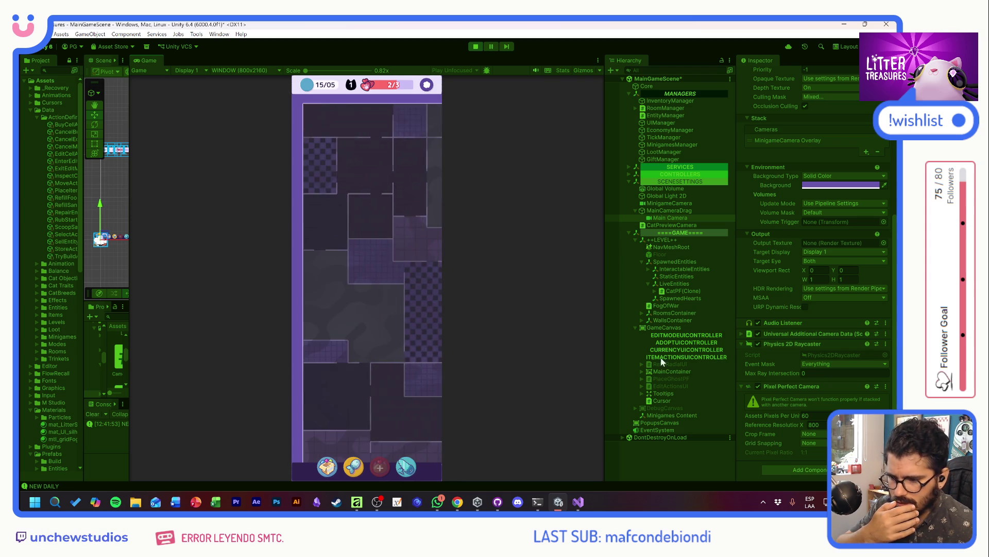
left_click(190, 70)
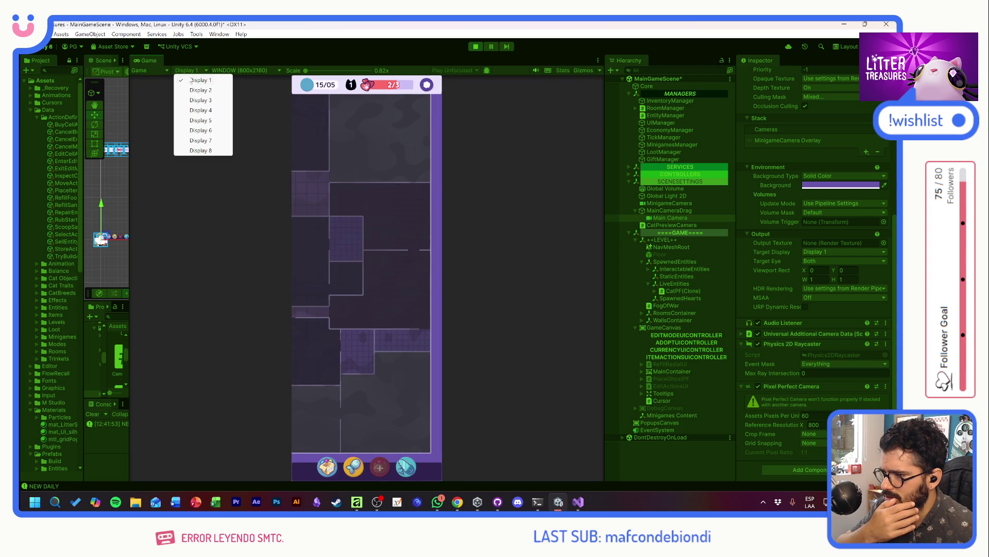
left_click(244, 71)
Step: Return to 16:9, zoom out to 50 pixels per unit, and centre the brown room
left_click(246, 110)
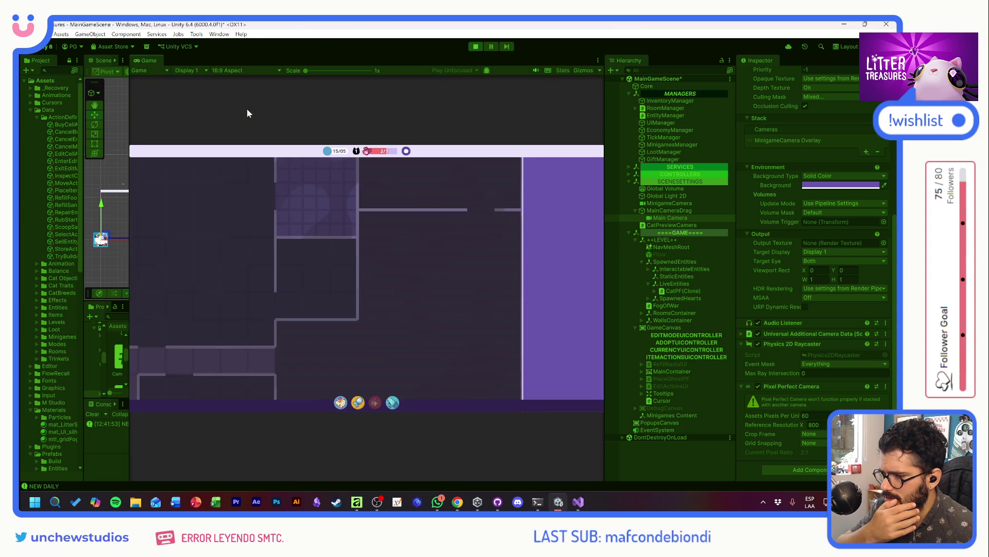
mouse_move(308, 290)
left_mouse_down()
mouse_move(499, 277)
mouse_move(457, 244)
left_mouse_up()
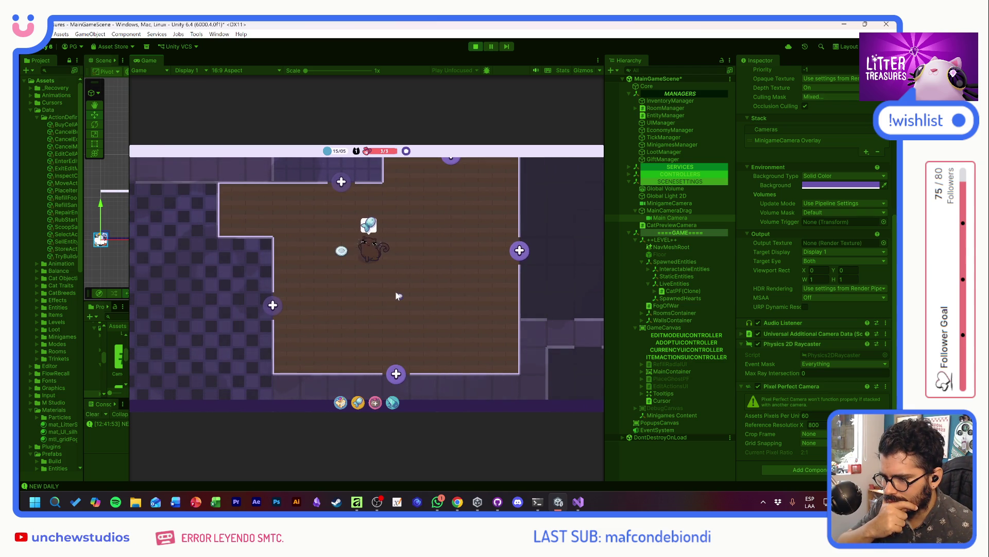
scroll(397, 296, "down", 1)
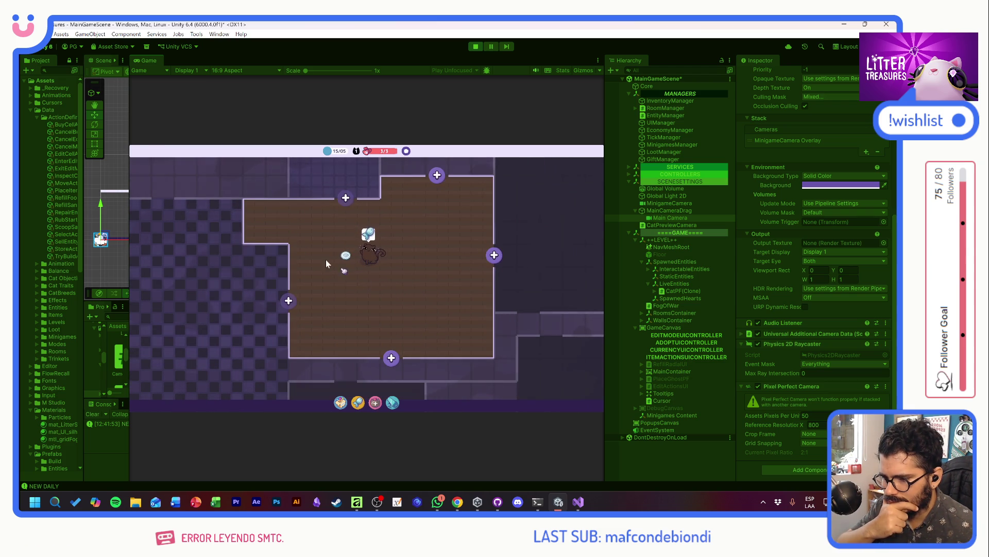
mouse_move(325, 258)
left_mouse_down()
mouse_move(312, 311)
mouse_move(441, 339)
mouse_move(299, 223)
mouse_move(287, 249)
mouse_move(283, 232)
mouse_move(288, 240)
left_mouse_up()
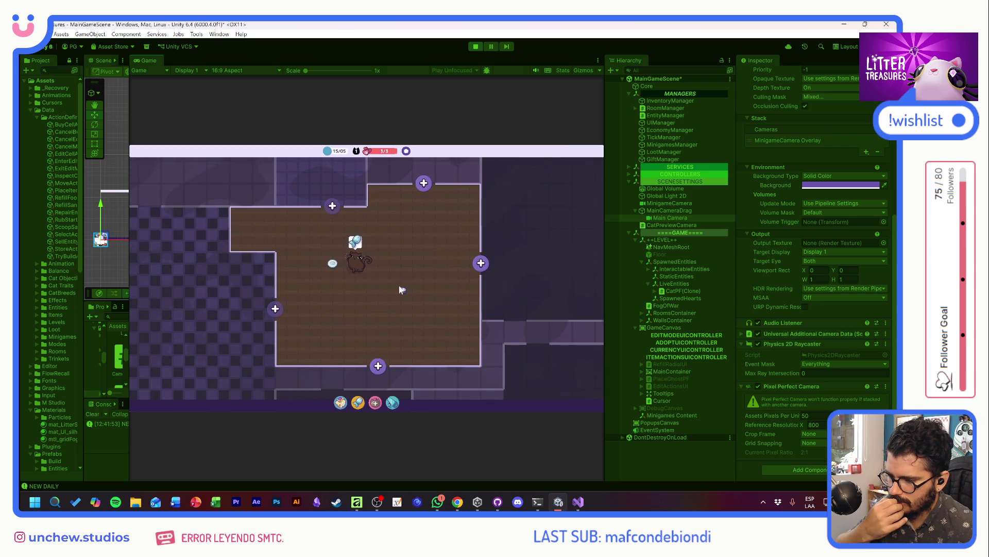
left_click_drag(530, 267, 278, 238)
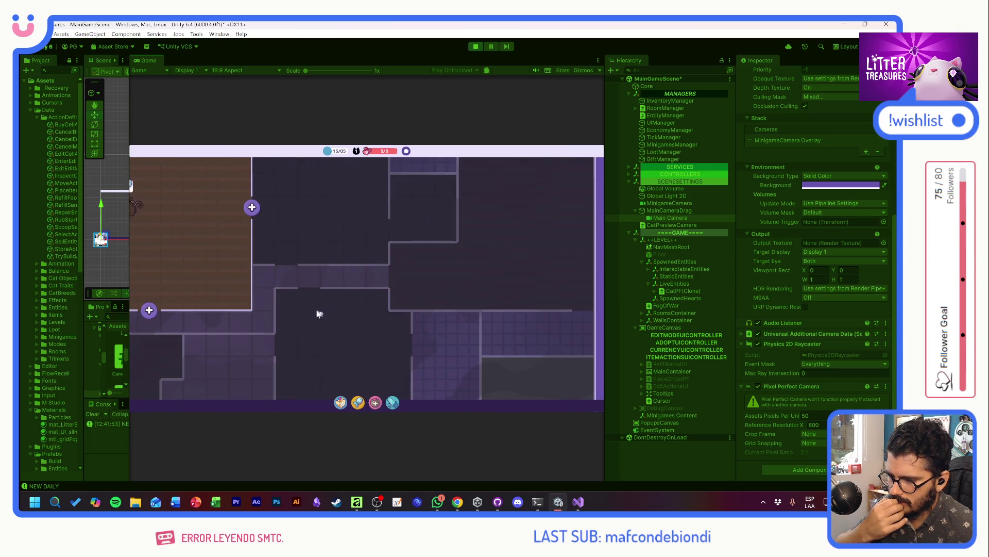
mouse_move(318, 314)
left_mouse_down()
mouse_move(330, 240)
mouse_move(381, 307)
mouse_move(300, 279)
left_mouse_up()
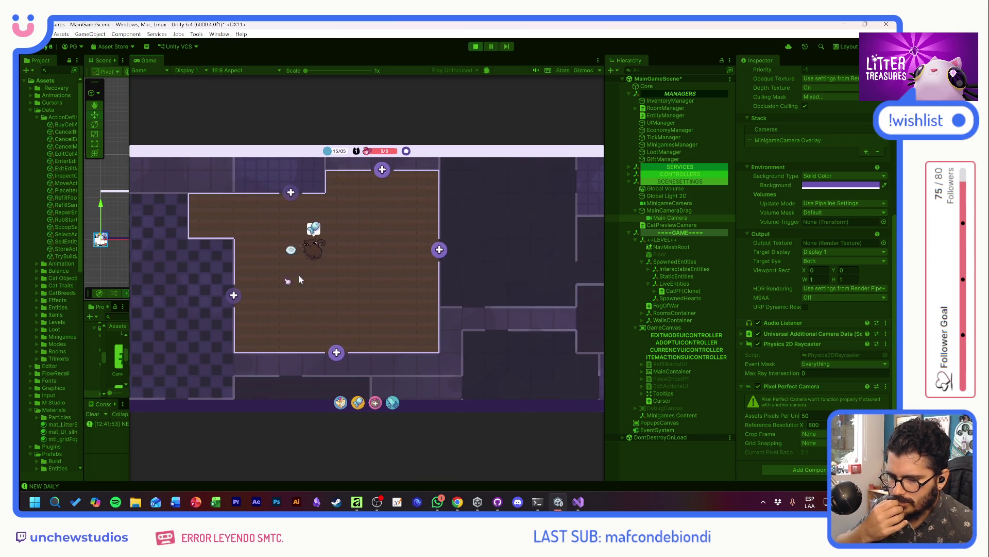
left_click(223, 70)
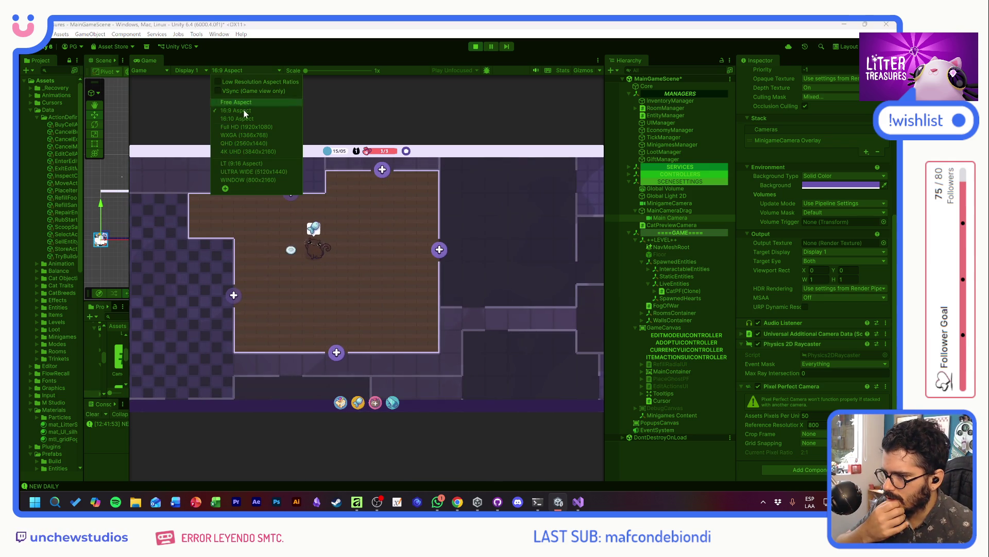
Step: Preview at 800x2160 portrait, pan and zoom to 60 pixels per unit, then restore 16:9 Aspect
left_click(239, 179)
left_click_drag(346, 212, 365, 112)
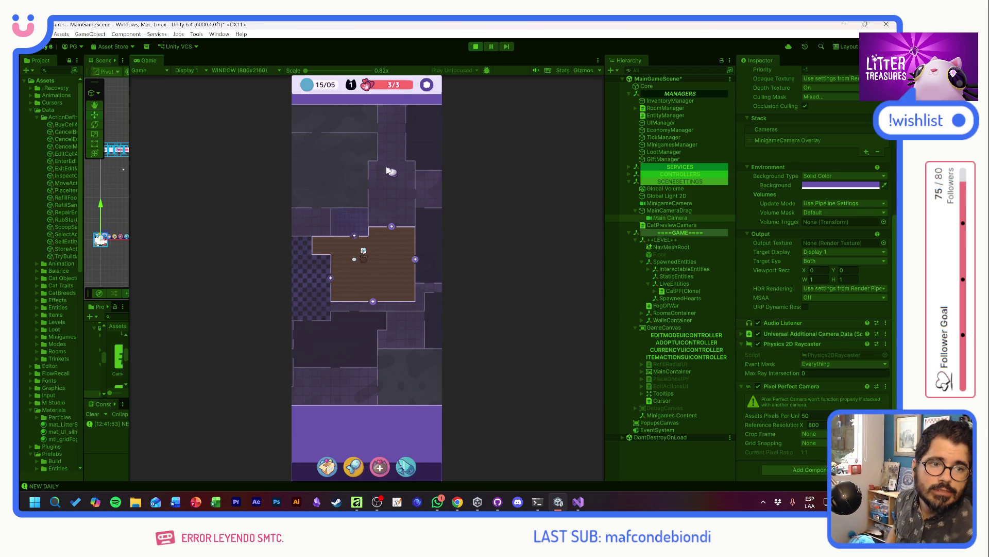
scroll(389, 197, "up", 1)
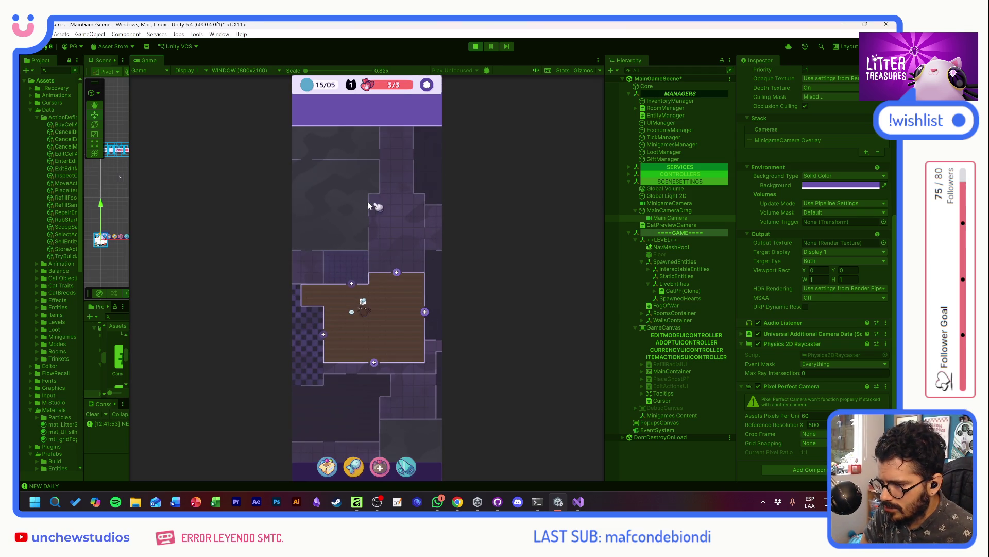
scroll(367, 171, "up", 1)
mouse_move(367, 172)
left_mouse_down()
mouse_move(370, 199)
mouse_move(564, 195)
mouse_move(273, 184)
mouse_move(419, 195)
mouse_move(376, 192)
left_mouse_up()
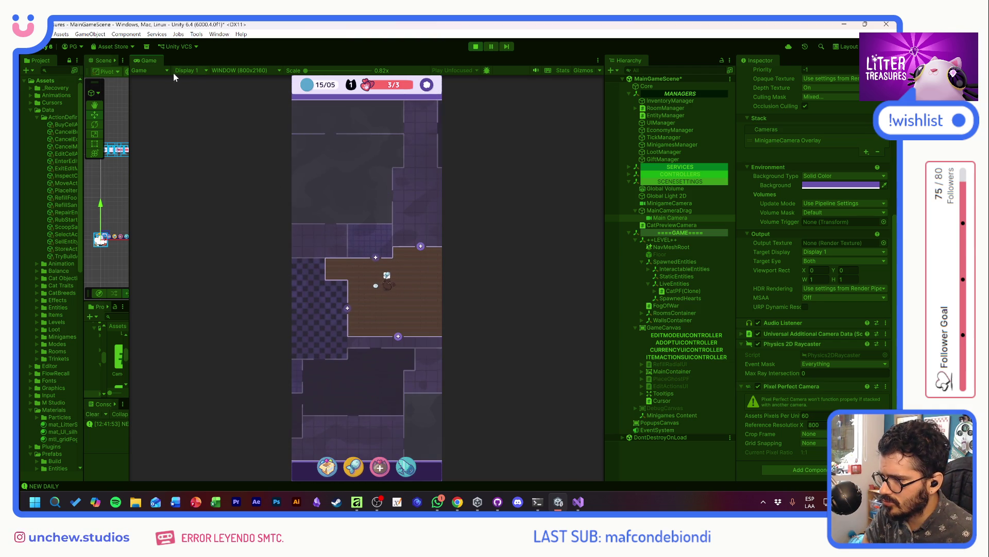
left_click(230, 70)
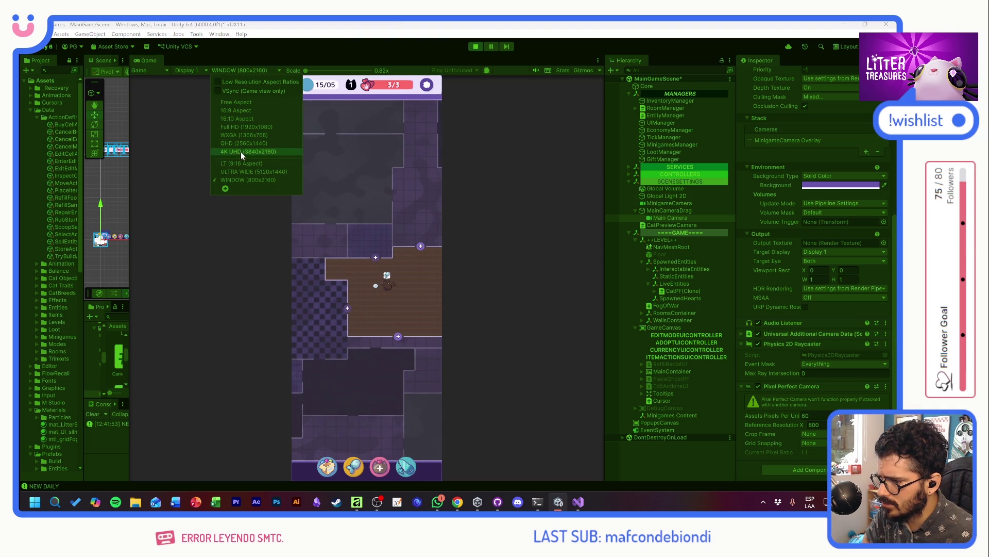
left_click(235, 110)
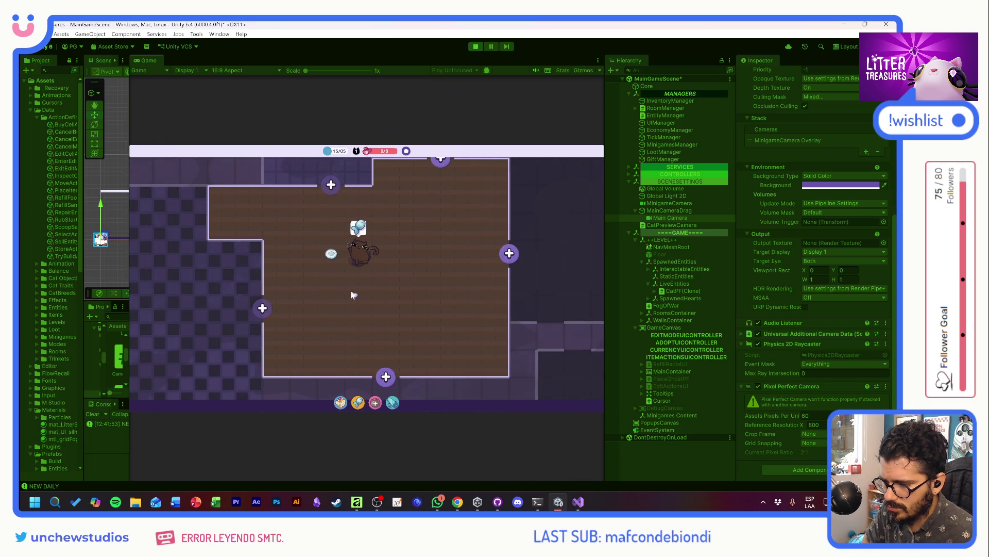
Step: Raise Assets Pixels Per Unit to 150 to frame the cat and its food plate close up
scroll(349, 287, "up", 5)
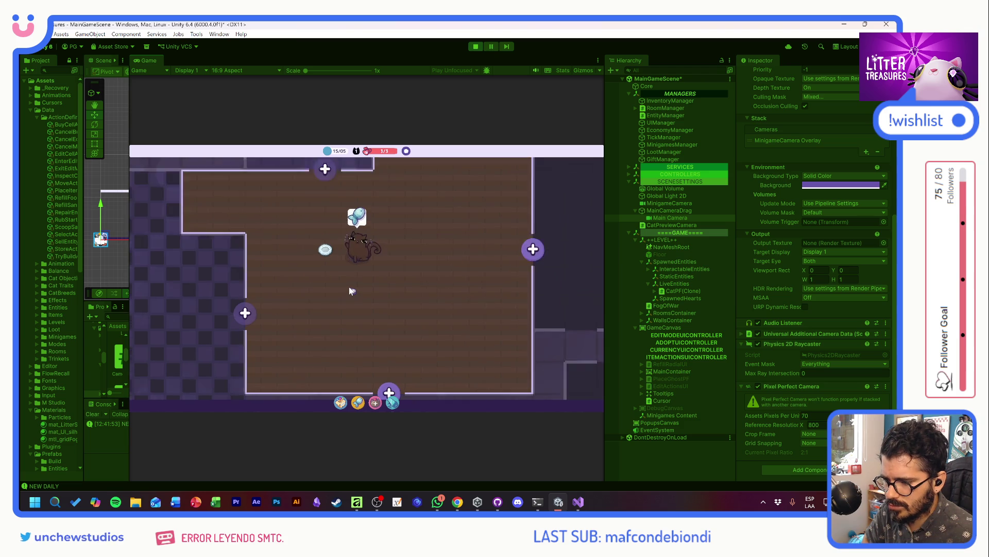
scroll(348, 285, "up", 4)
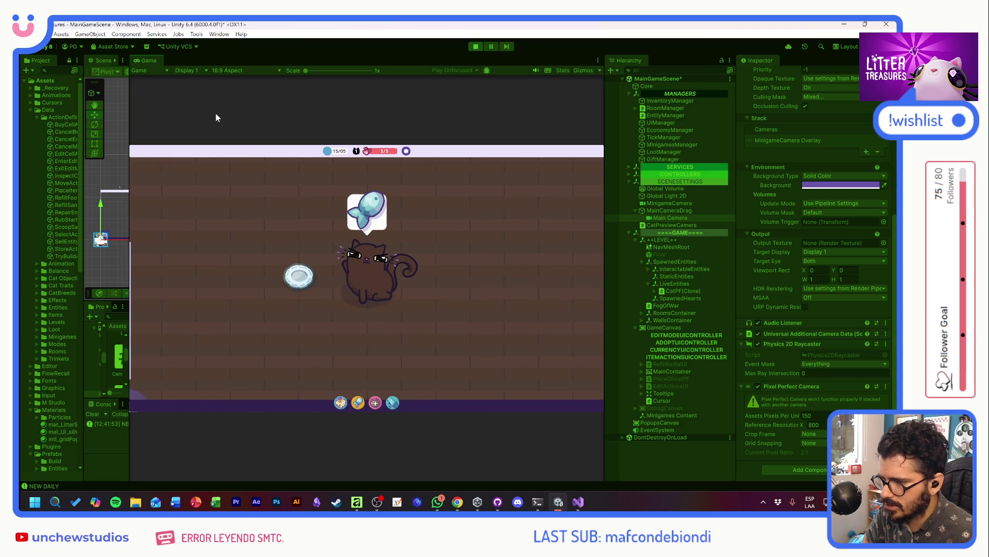
left_click(230, 73)
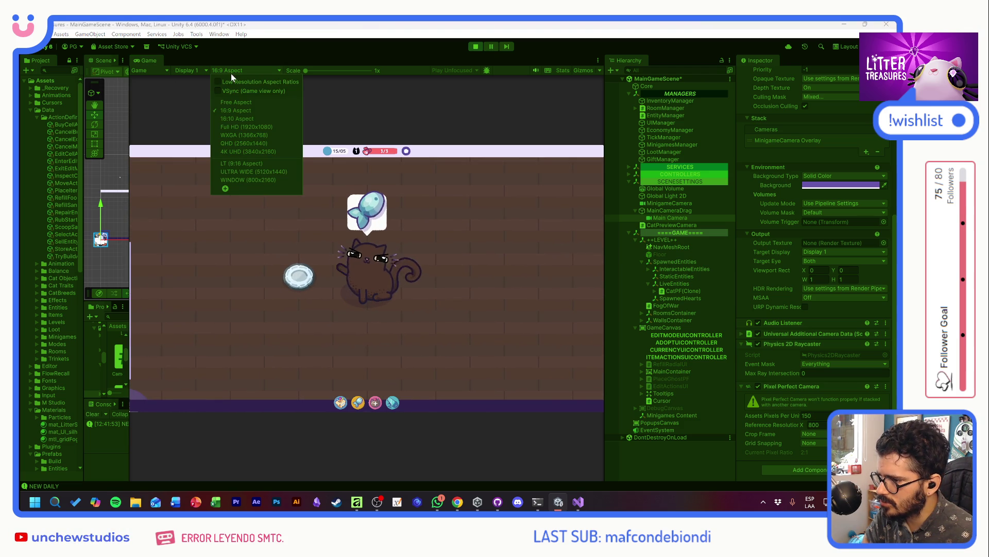
Step: Switch to the 800x2160 portrait preview and bring up the food bowl's Refill Food and Edit options
left_click(240, 180)
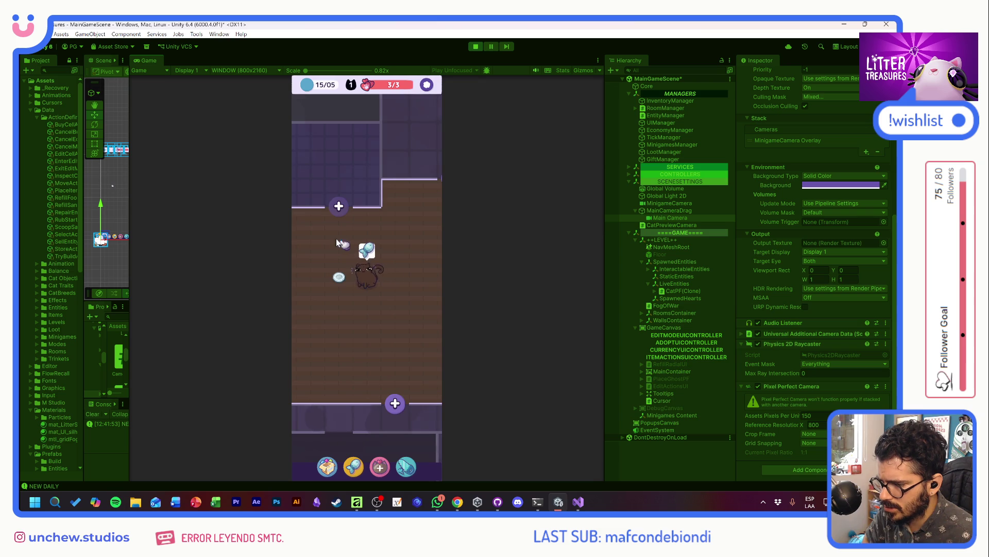
mouse_move(342, 244)
left_mouse_down()
mouse_move(439, 239)
mouse_move(355, 225)
left_mouse_up()
left_click(352, 263)
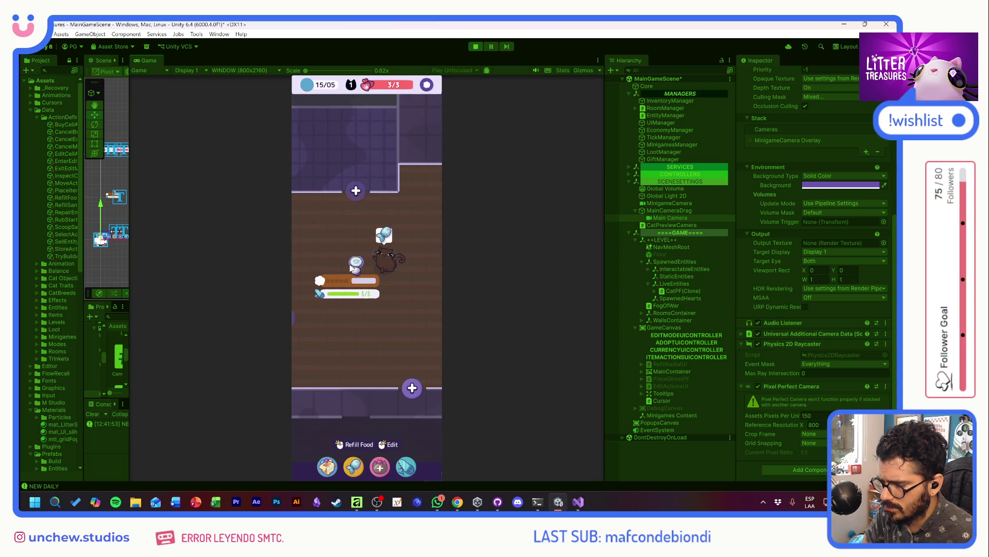
Step: Raise the Pixel Perfect Camera's Assets Pixels Per Unit to 215 to zoom in on the room
scroll(350, 268, "down", 5)
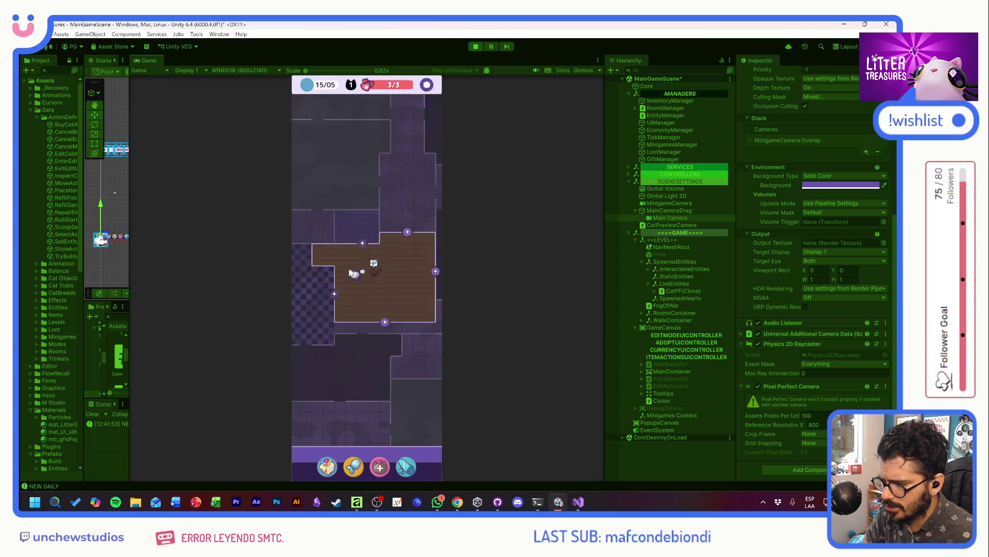
scroll(352, 274, "up", 3)
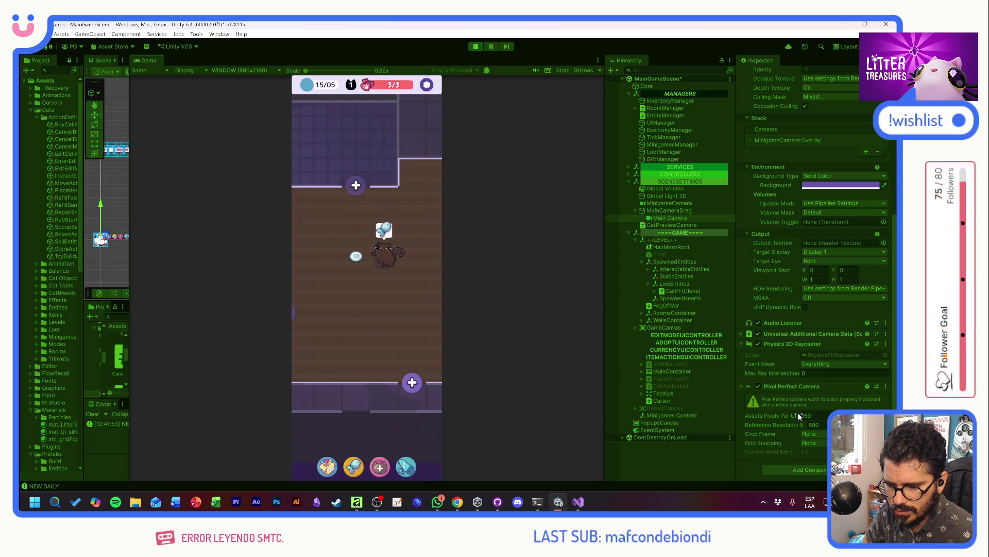
left_click_drag(798, 412, 829, 415)
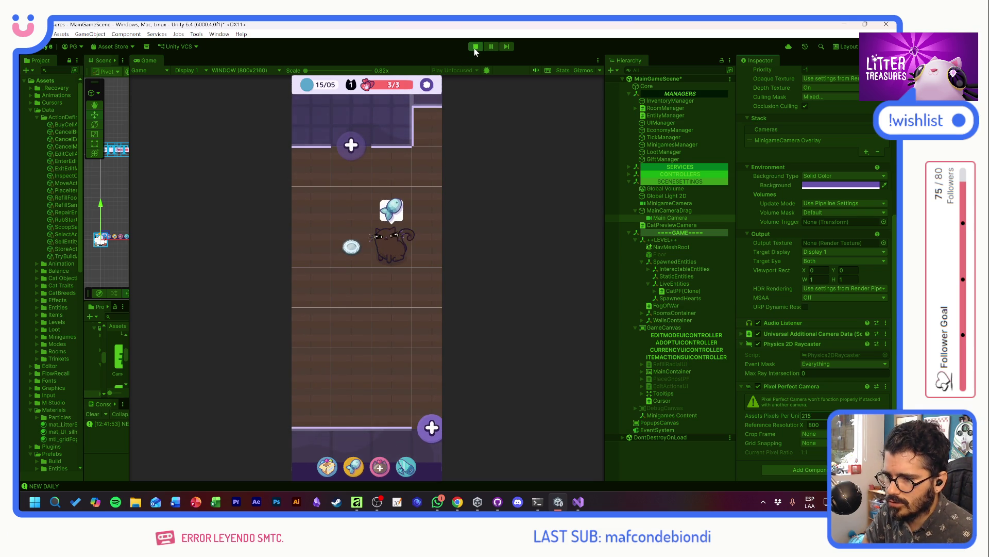
Step: With play stopped, set Assets Pixels Per Unit to 150 and MainCameraDrag Min Zoom to 200, then replay
key("ctrl+p")
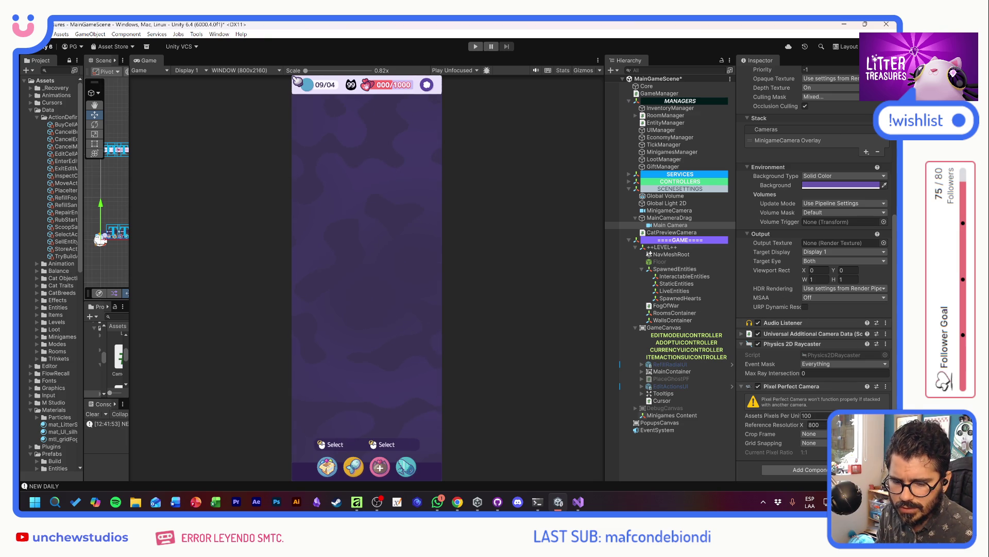
type("150")
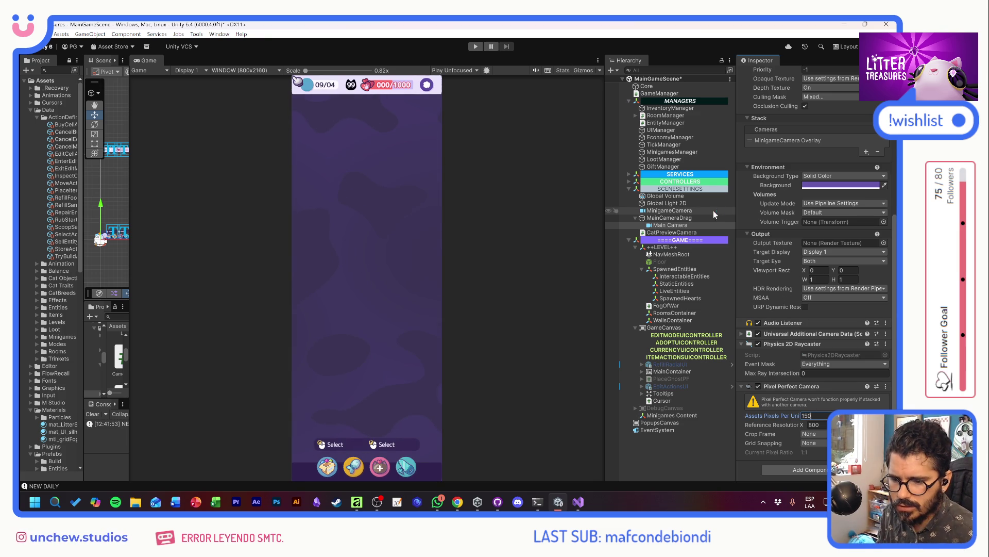
left_click(675, 218)
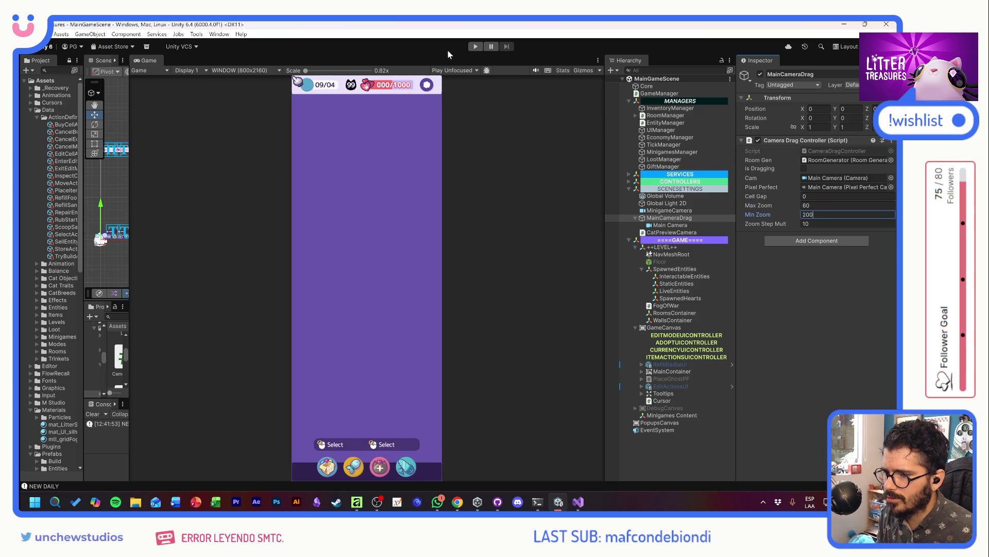
key("ctrl+p")
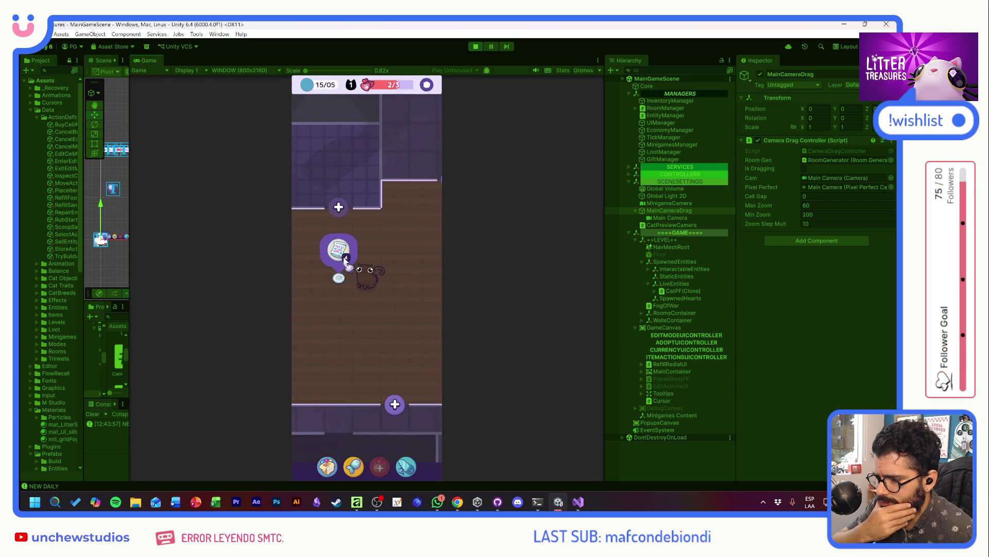
Step: Zoom and drag the game camera away from the cat to a neighbouring room
scroll(350, 258, "down", 4)
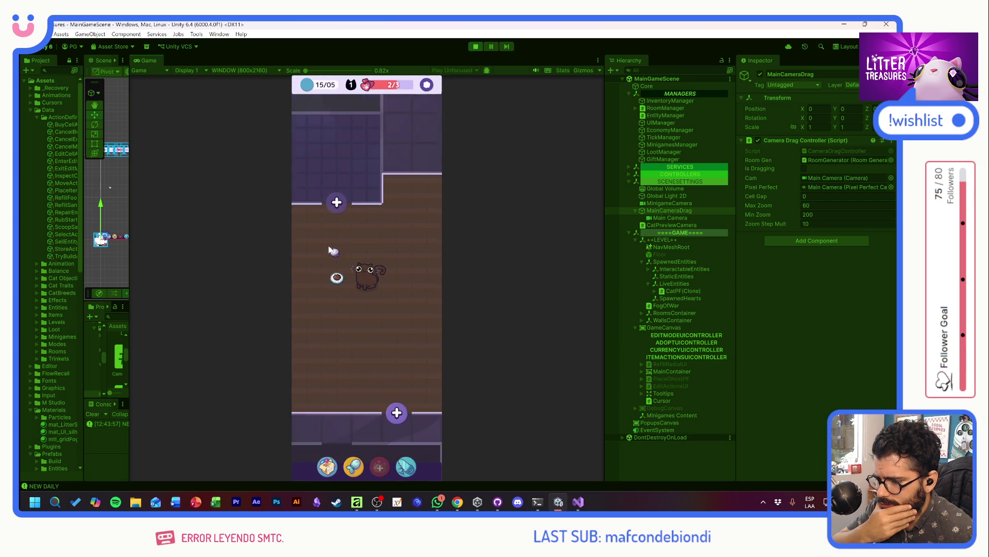
mouse_move(353, 262)
mouse_move(366, 212)
left_mouse_down()
mouse_move(511, 326)
mouse_move(203, 243)
mouse_move(400, 273)
left_mouse_up()
scroll(372, 262, "up", 5)
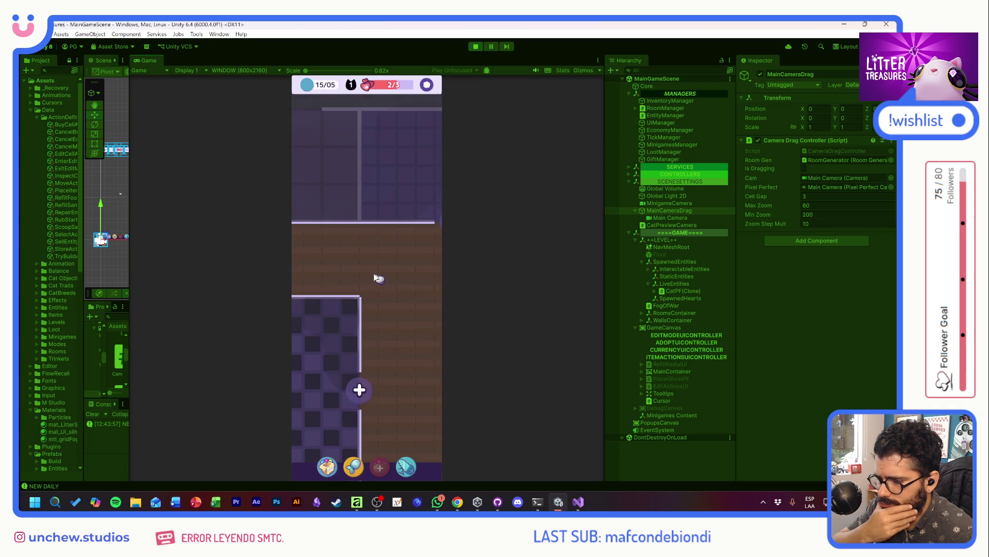
Step: Set the preview to 16:9 Aspect, then zoom and pan the camera back to the cat's bowl
left_click(231, 70)
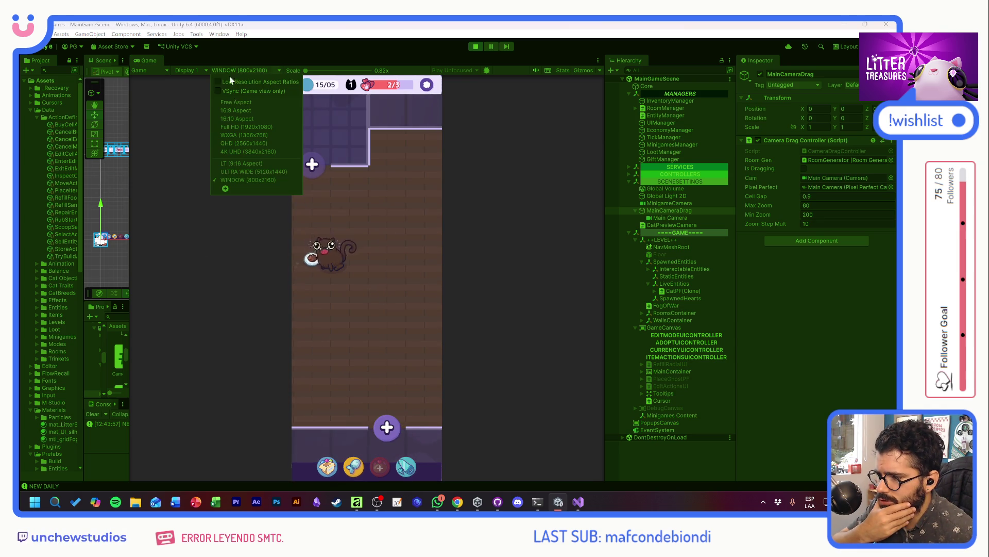
left_click(234, 111)
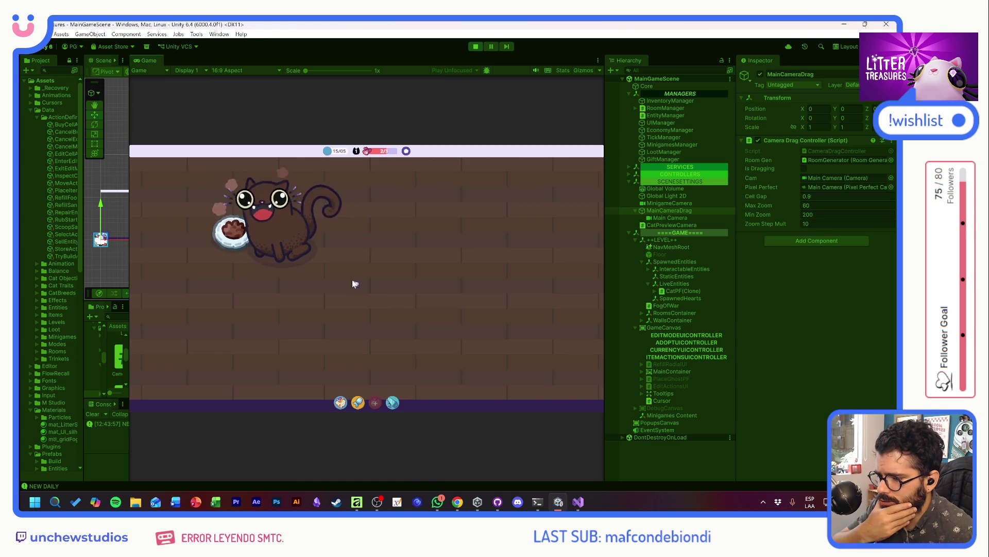
scroll(391, 334, "down", 5)
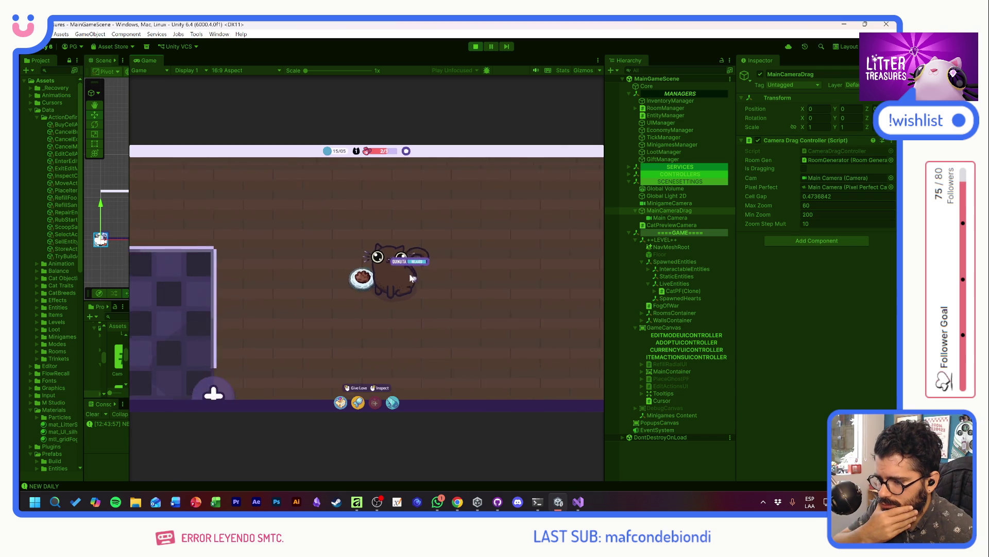
mouse_move(409, 279)
left_mouse_down()
mouse_move(435, 316)
mouse_move(287, 238)
mouse_move(425, 318)
mouse_move(368, 268)
mouse_move(366, 249)
mouse_move(197, 215)
mouse_move(416, 302)
mouse_move(308, 251)
left_mouse_up()
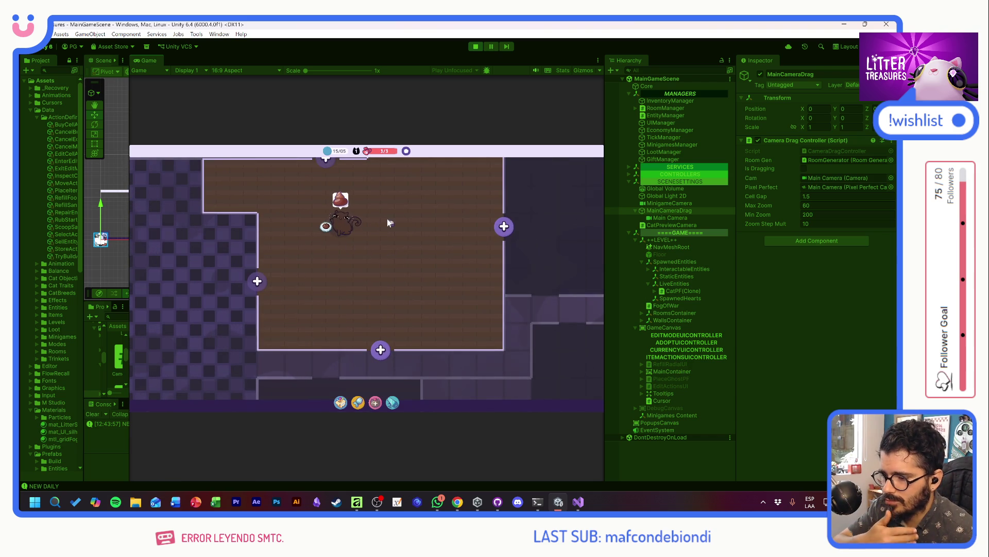
scroll(369, 227, "up", 2)
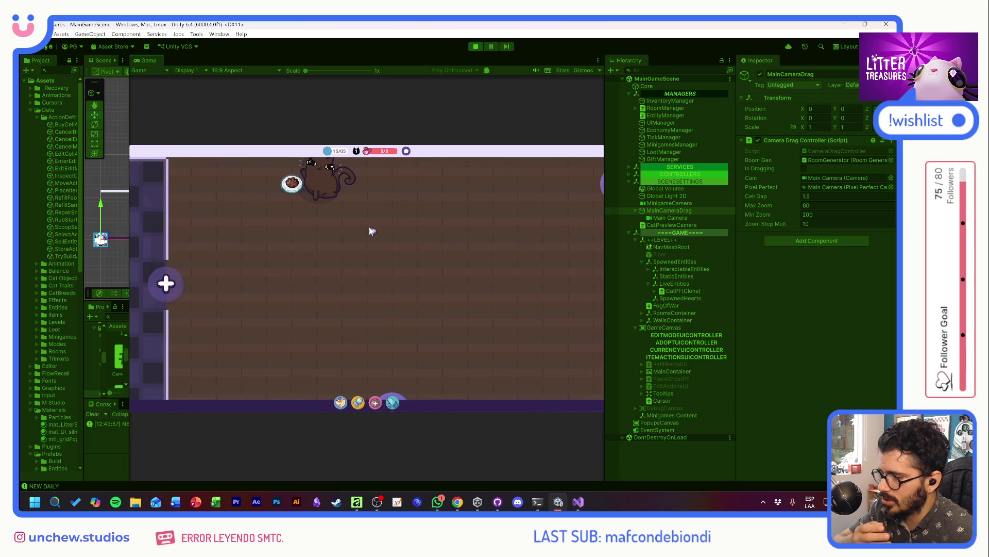
scroll(370, 230, "up", 2)
scroll(370, 228, "down", 4)
scroll(377, 216, "up", 5)
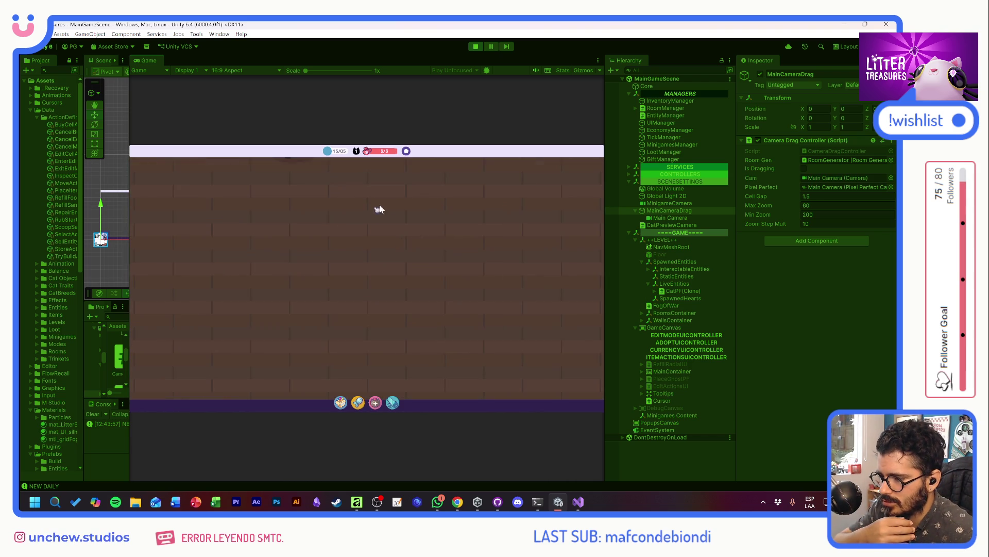
scroll(380, 209, "down", 5)
Step: Switch the Game view to ULTRA WIDE (5120x1440) and pan across the level's rooms
left_click(247, 71)
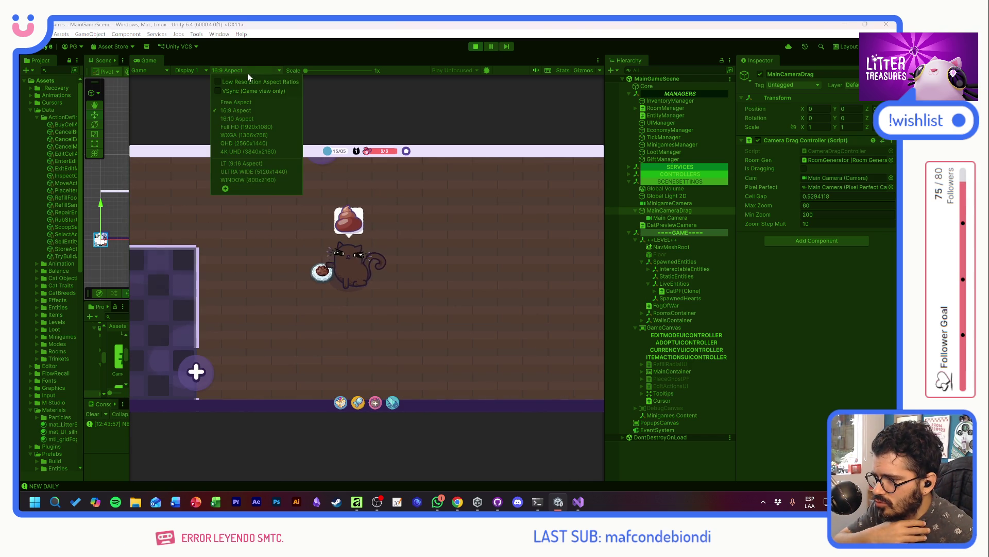
left_click(254, 171)
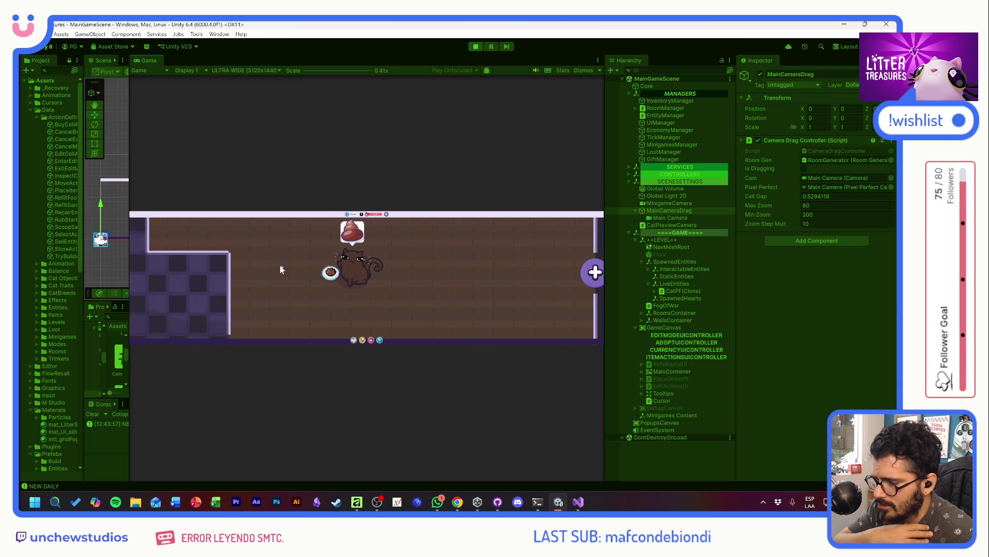
scroll(280, 266, "down", 2)
mouse_move(287, 265)
left_mouse_down()
mouse_move(332, 307)
mouse_move(336, 282)
mouse_move(206, 215)
mouse_move(324, 253)
mouse_move(592, 296)
mouse_move(221, 281)
mouse_move(221, 271)
mouse_move(313, 300)
mouse_move(402, 368)
mouse_move(342, 320)
mouse_move(219, 261)
mouse_move(298, 290)
mouse_move(331, 312)
mouse_move(285, 287)
mouse_move(437, 380)
mouse_move(230, 219)
left_mouse_up()
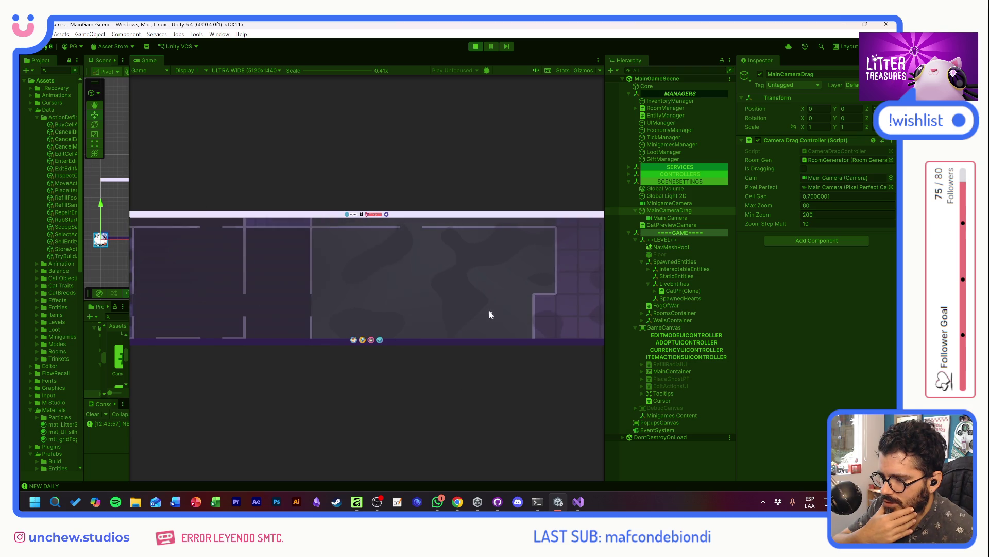
mouse_move(490, 310)
left_mouse_down()
mouse_move(418, 294)
mouse_move(351, 247)
left_mouse_up()
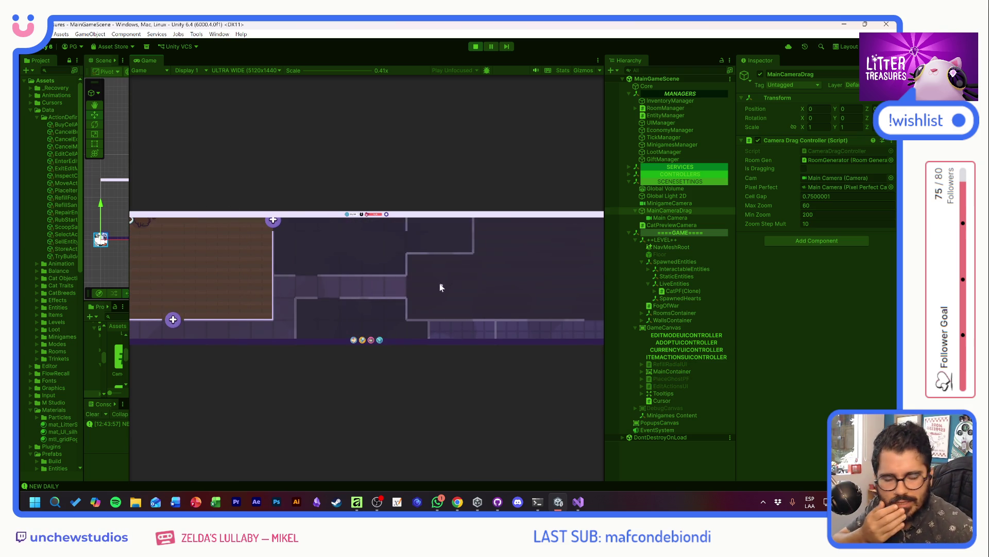
Step: Centre the cat's room and lower the Camera Drag Controller's Max Zoom step by step toward 40
left_click_drag(369, 278, 609, 280)
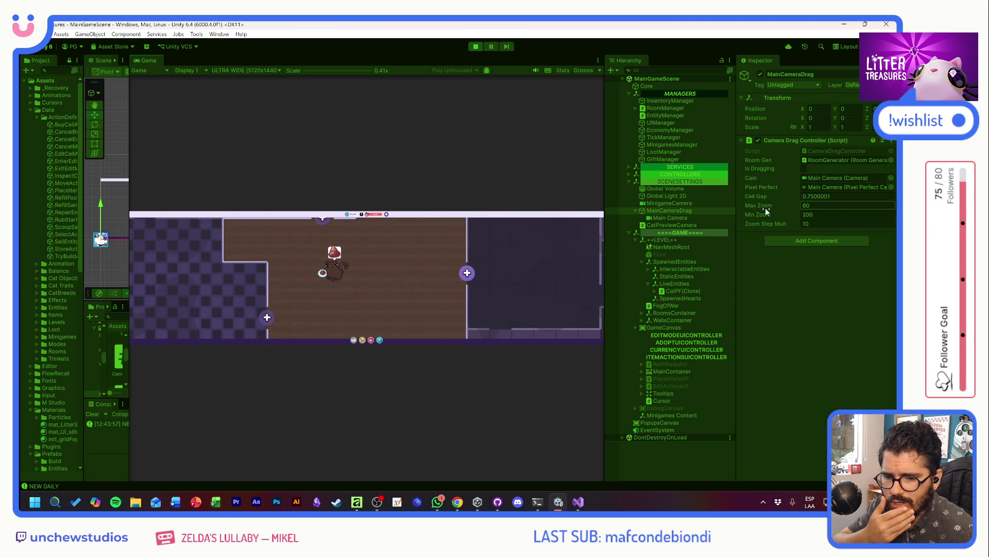
left_click_drag(770, 206, 768, 204)
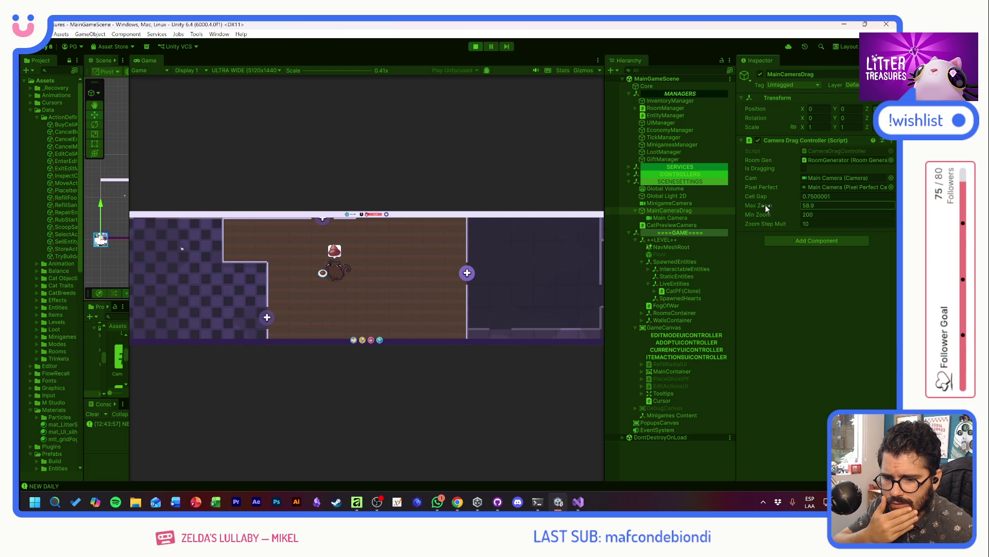
scroll(426, 289, "down", 1)
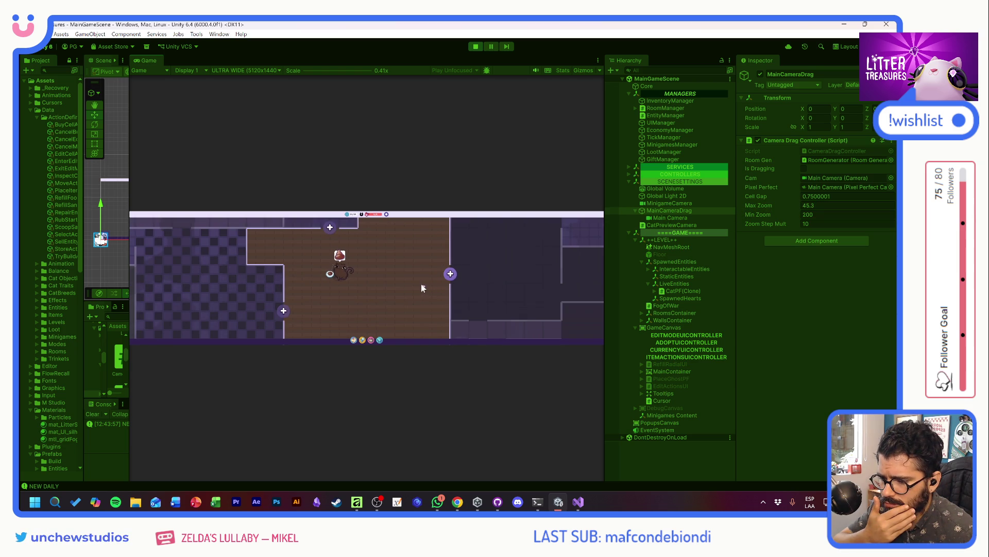
left_click_drag(787, 205, 749, 213)
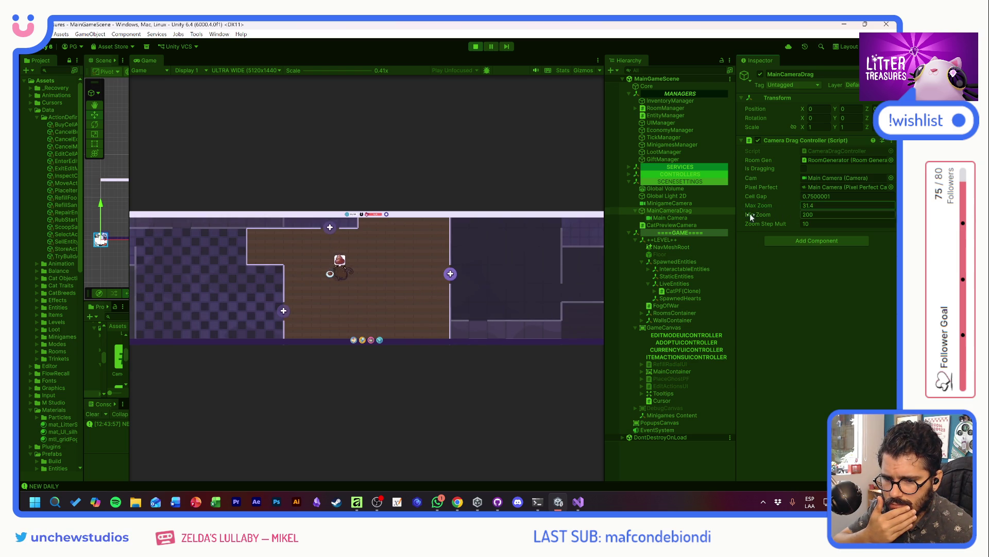
mouse_move(277, 272)
left_mouse_down()
mouse_move(526, 399)
mouse_move(287, 294)
mouse_move(345, 388)
left_mouse_up()
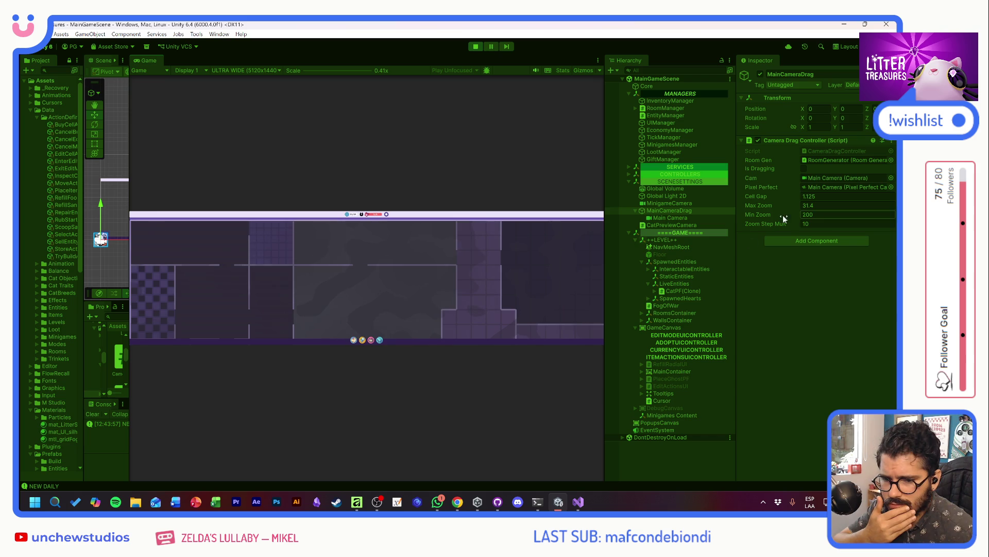
left_click_drag(778, 206, 762, 209)
scroll(269, 256, "down", 2)
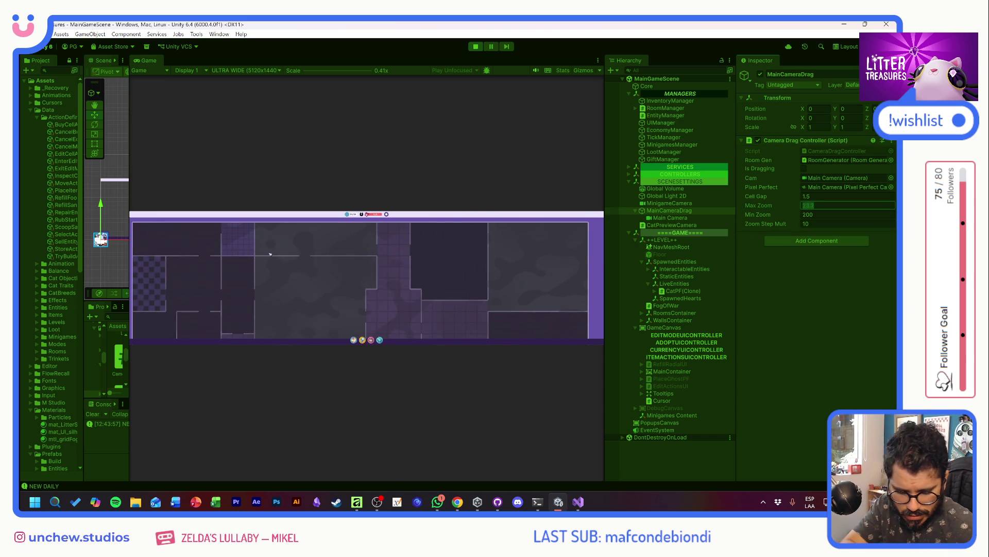
type("30")
left_click(329, 262)
scroll(335, 259, "up", 2)
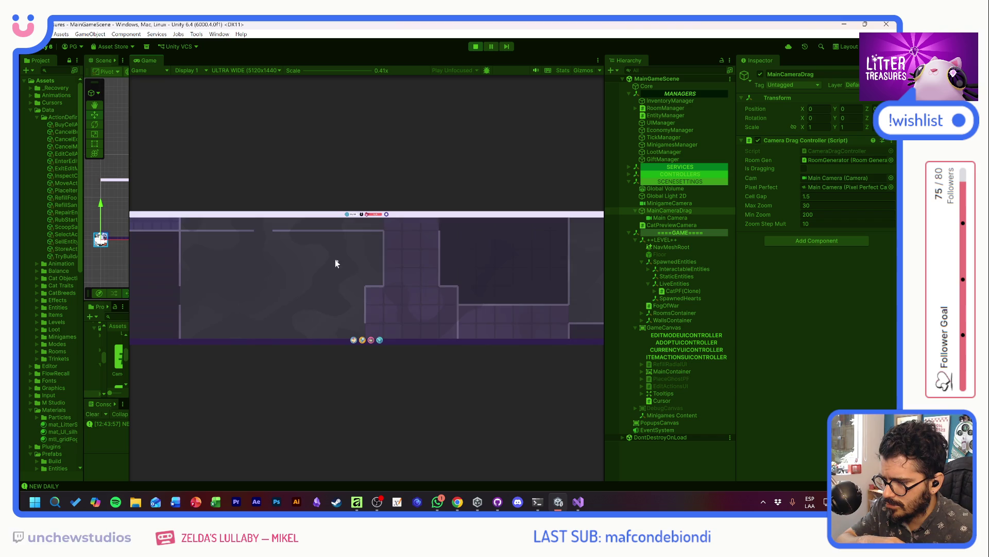
scroll(408, 271, "down", 2)
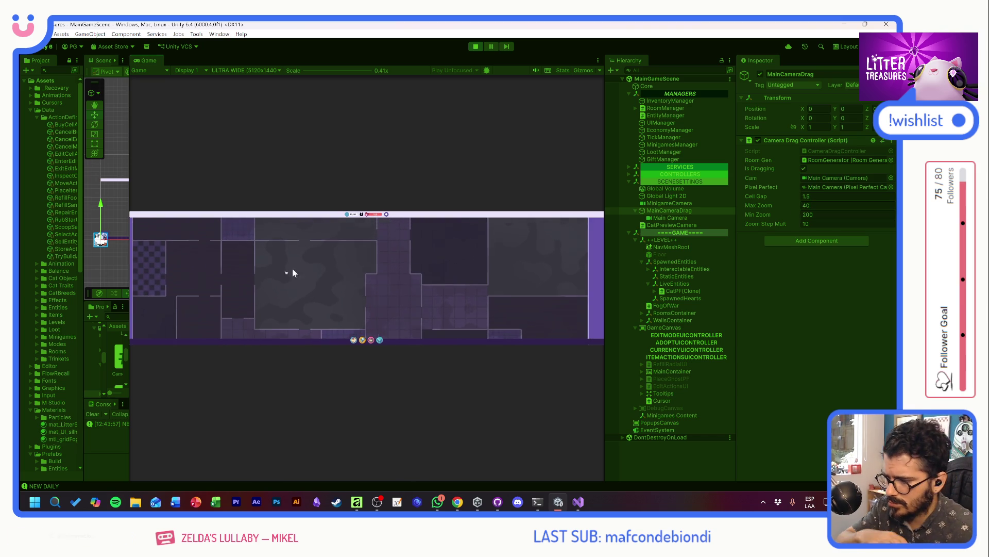
scroll(330, 289, "up", 1)
Step: Pan and zoom across the map to test the reduced Max Zoom limit
left_click_drag(302, 284, 396, 341)
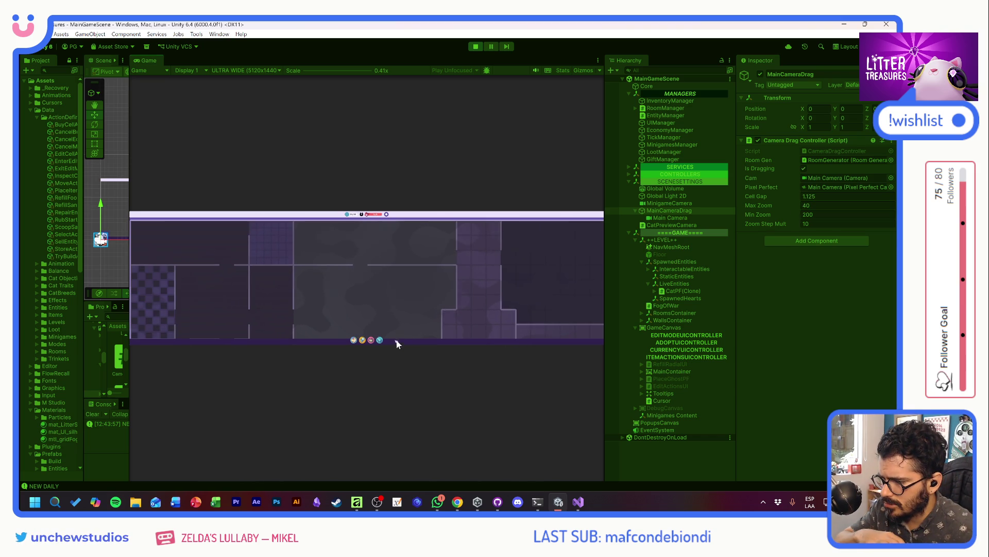
mouse_move(193, 236)
left_mouse_down()
mouse_move(416, 287)
mouse_move(256, 265)
mouse_move(428, 217)
mouse_move(565, 323)
left_mouse_up()
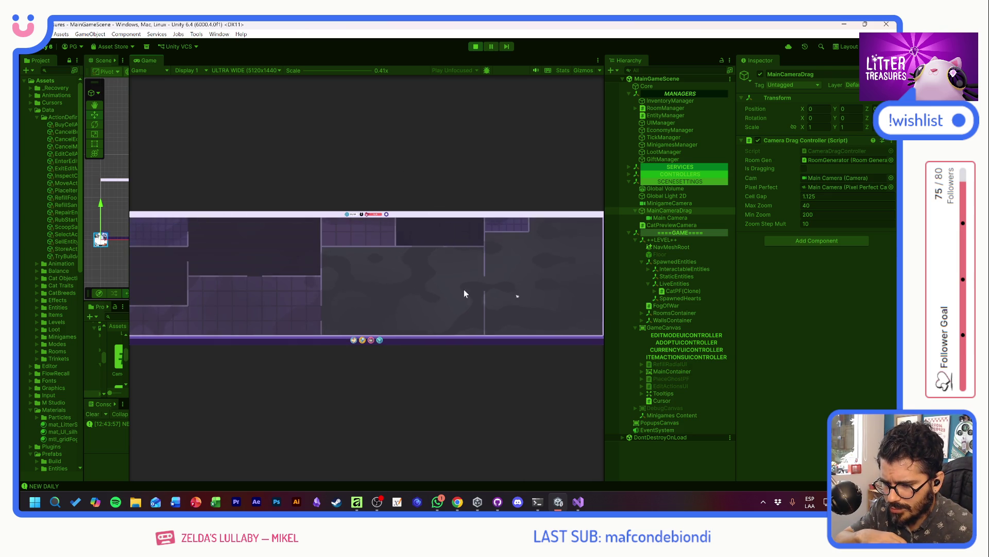
mouse_move(464, 293)
left_mouse_down()
mouse_move(451, 279)
mouse_move(380, 269)
mouse_move(387, 289)
mouse_move(312, 365)
mouse_move(336, 339)
left_mouse_up()
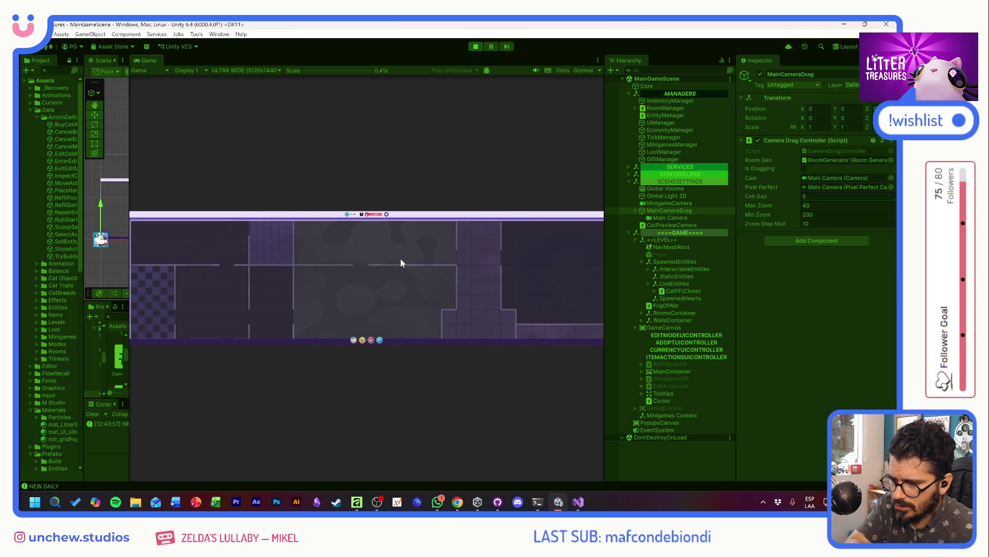
left_click_drag(400, 258, 537, 354)
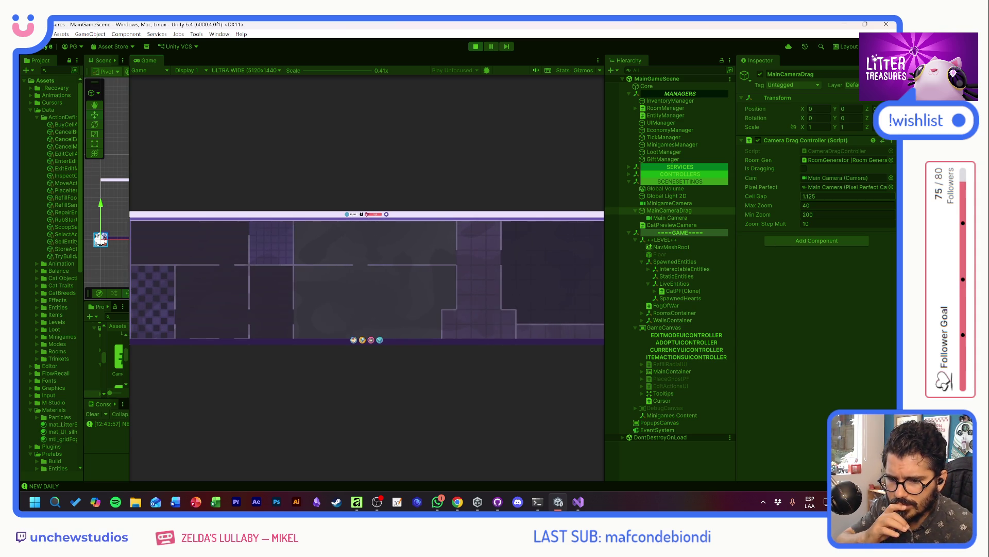
mouse_move(421, 285)
left_mouse_down()
mouse_move(302, 292)
mouse_move(422, 284)
mouse_move(367, 107)
mouse_move(291, 175)
mouse_move(376, 211)
mouse_move(388, 168)
mouse_move(399, 252)
mouse_move(447, 295)
left_mouse_up()
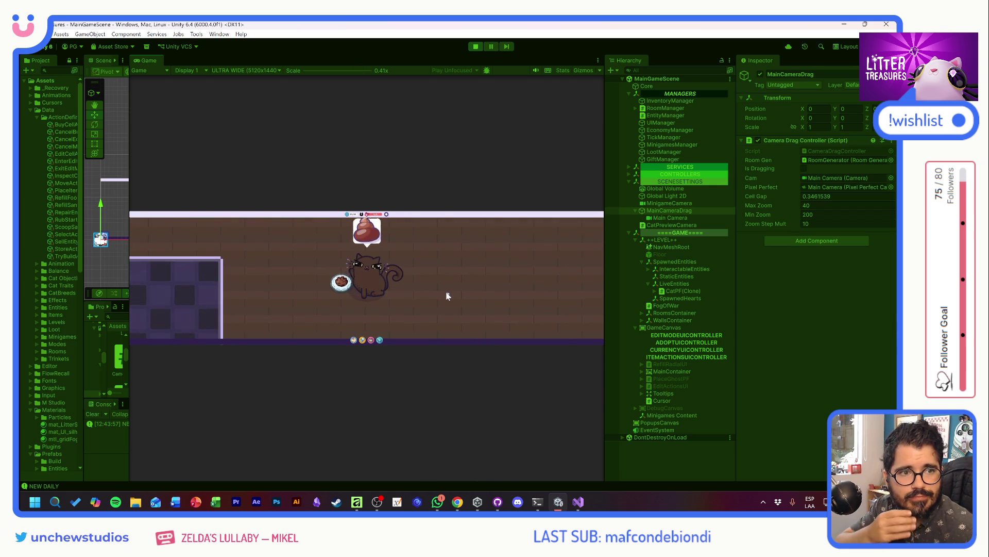
scroll(397, 289, "down", 3)
scroll(397, 289, "up", 4)
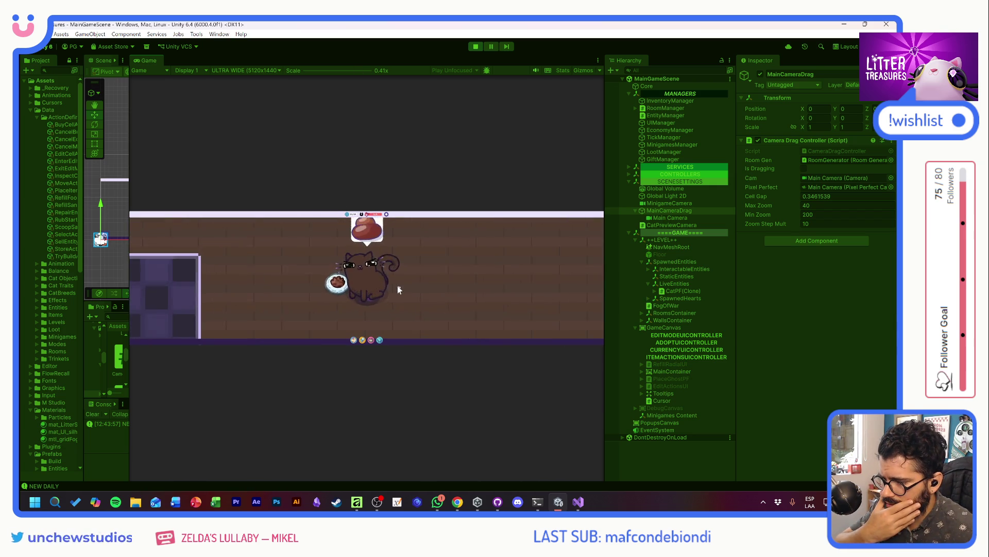
scroll(397, 287, "down", 3)
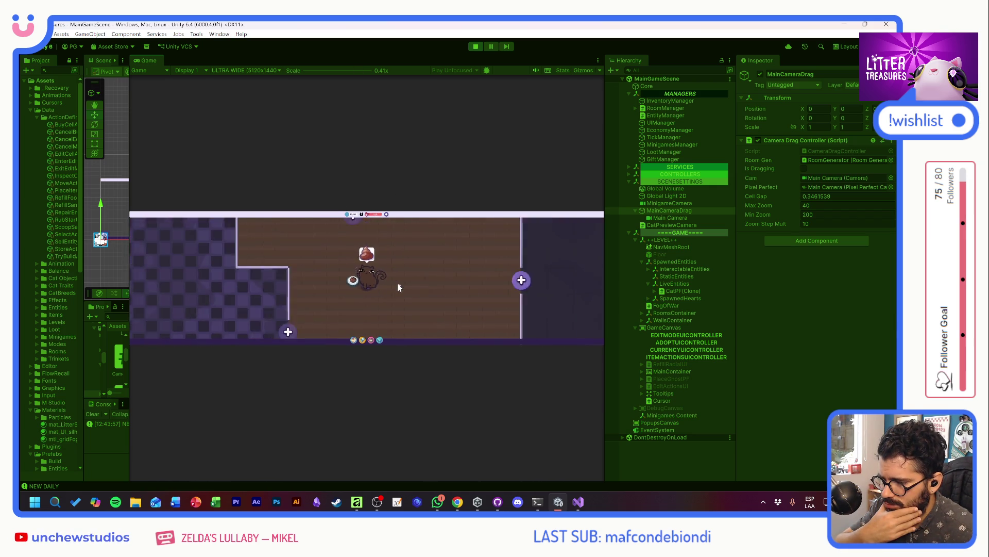
scroll(399, 287, "up", 3)
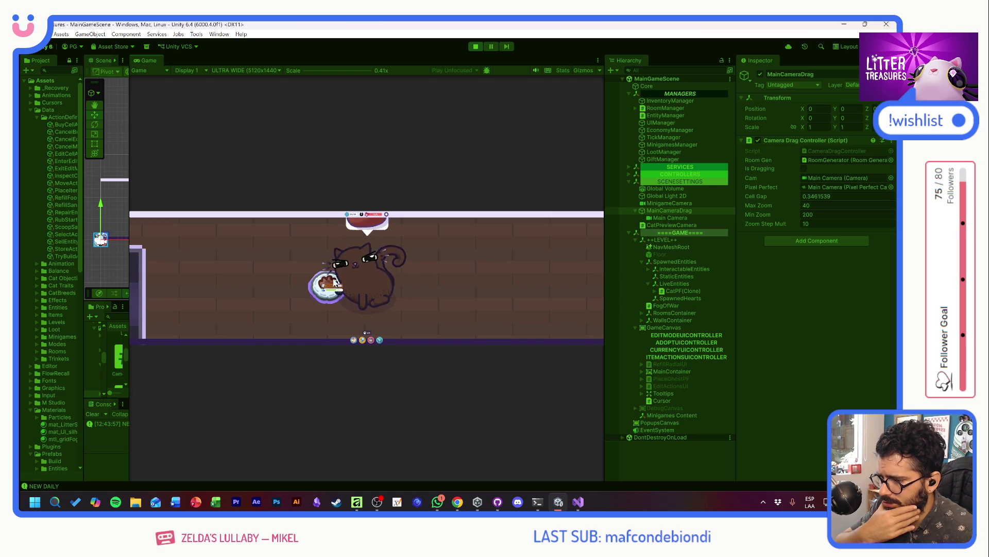
left_click(218, 70)
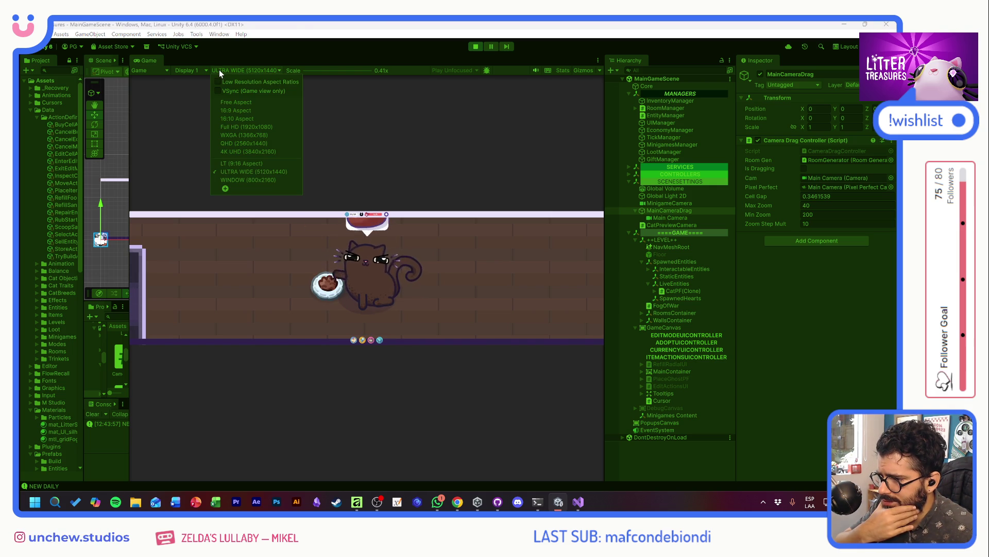
Step: Preview the game at 4K UHD and pan until the cat and its poop bubble are centred
left_click(236, 151)
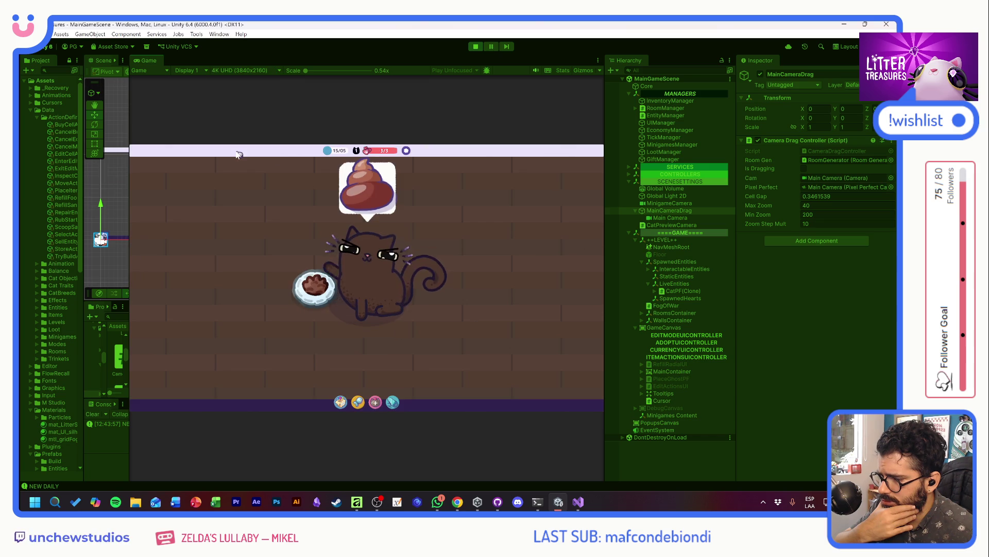
scroll(295, 276, "down", 5)
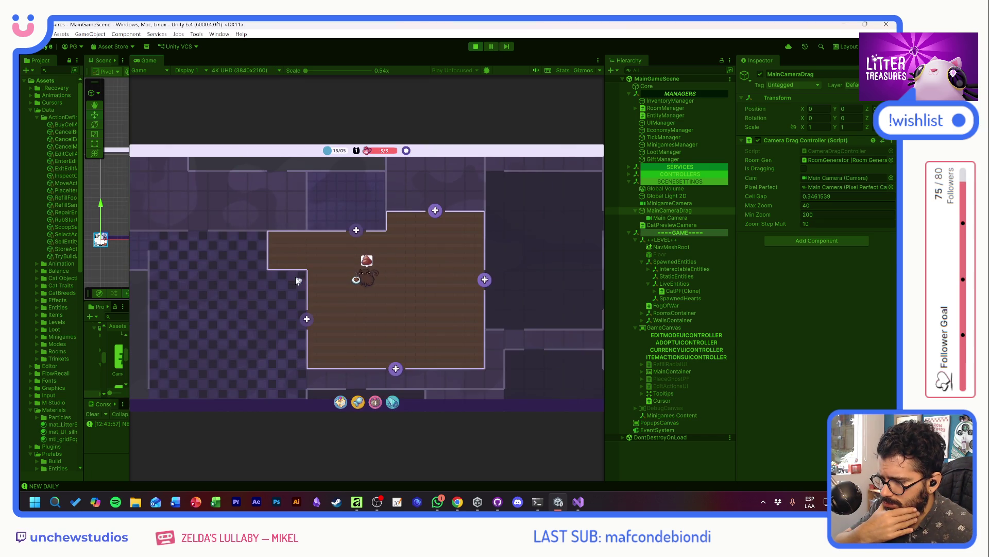
left_click_drag(215, 191, 585, 398)
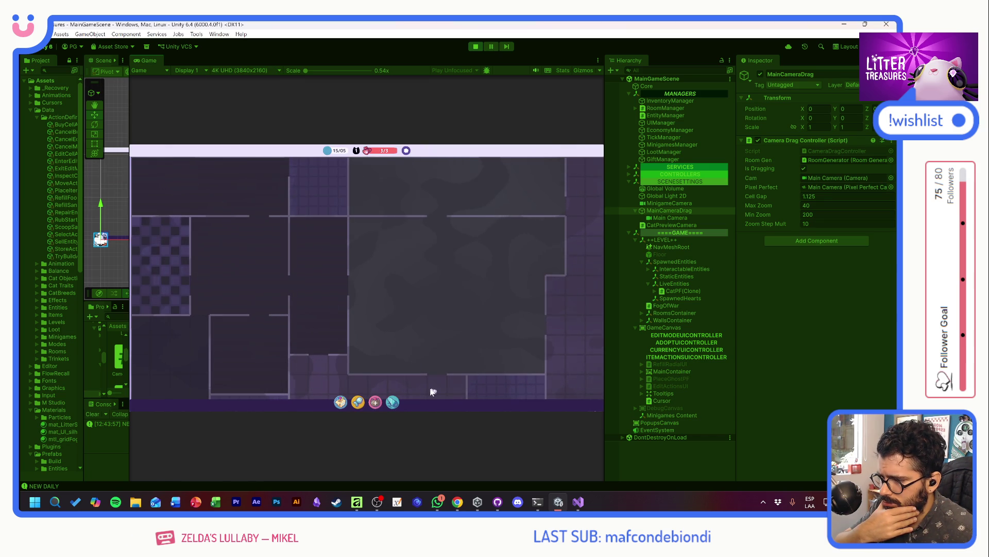
mouse_move(432, 391)
left_mouse_down()
mouse_move(423, 434)
mouse_move(371, 316)
mouse_move(257, 290)
mouse_move(420, 258)
mouse_move(370, 252)
left_mouse_up()
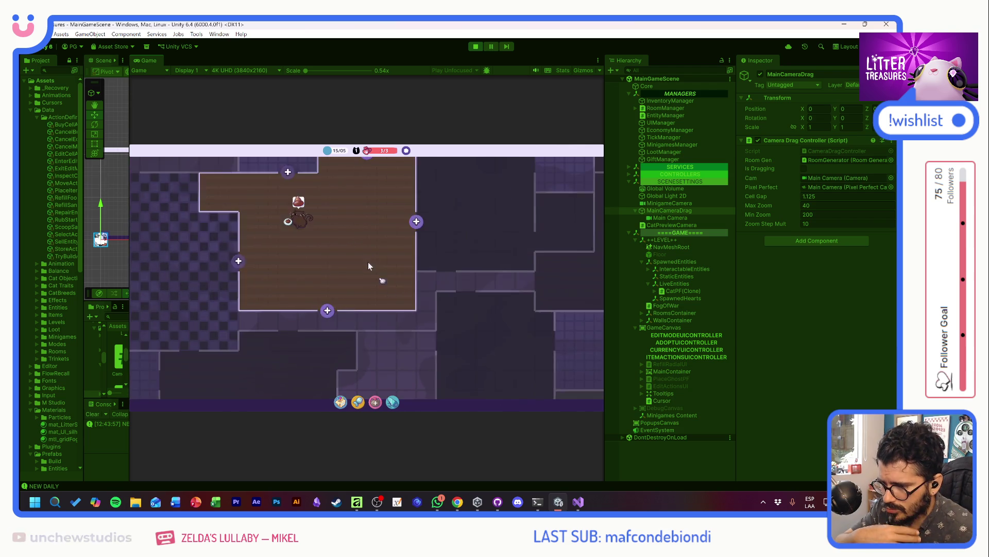
scroll(355, 313, "up", 5)
mouse_move(339, 319)
left_mouse_down()
mouse_move(432, 180)
mouse_move(444, 303)
mouse_move(420, 316)
left_mouse_up()
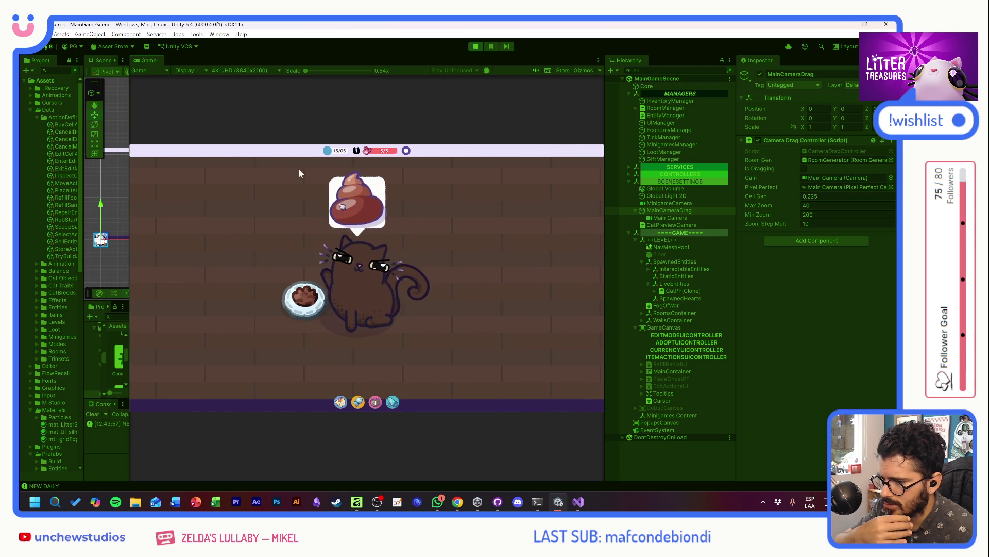
Step: Switch the preview to 16:9 Aspect and pan back to the brown room with the cat
left_click(240, 71)
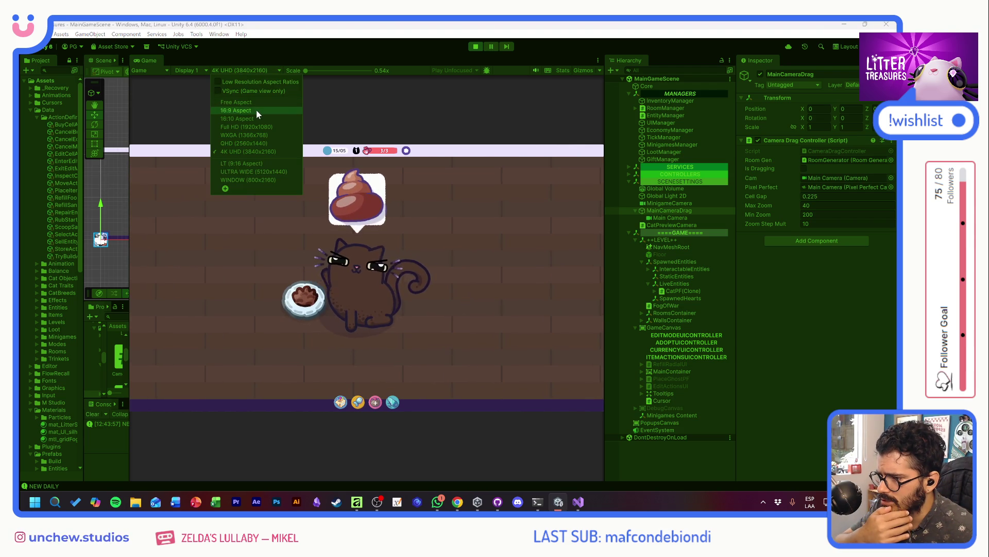
left_click(256, 110)
scroll(251, 253, "down", 5)
scroll(248, 242, "down", 8)
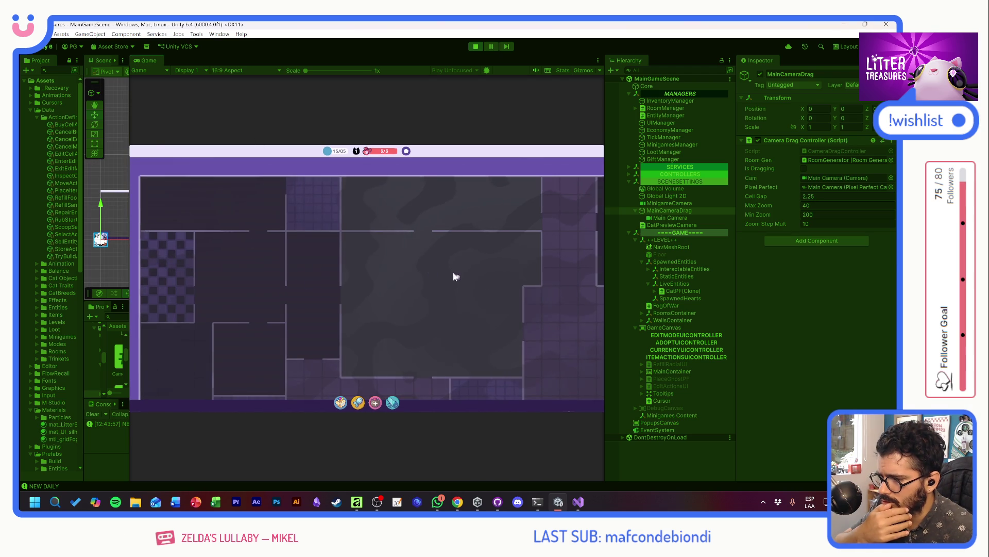
mouse_move(454, 276)
left_mouse_down()
mouse_move(443, 304)
mouse_move(410, 292)
mouse_move(490, 332)
mouse_move(319, 271)
mouse_move(507, 258)
left_mouse_up()
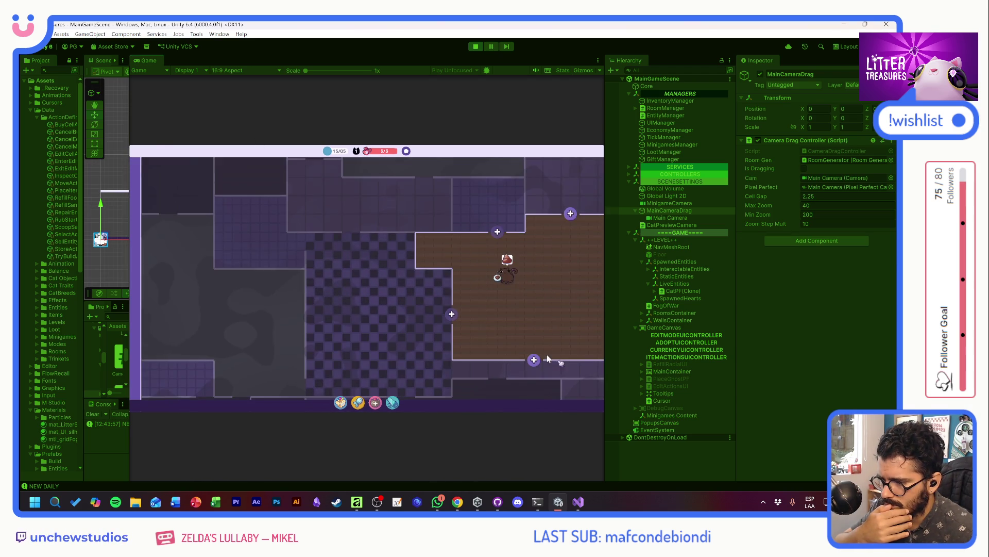
left_click_drag(447, 309, 287, 283)
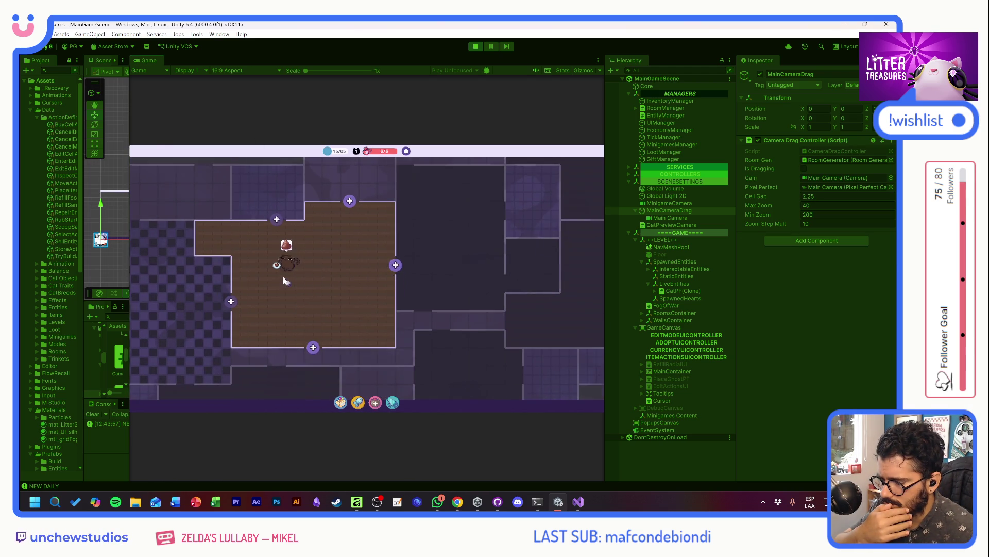
scroll(283, 277, "up", 5)
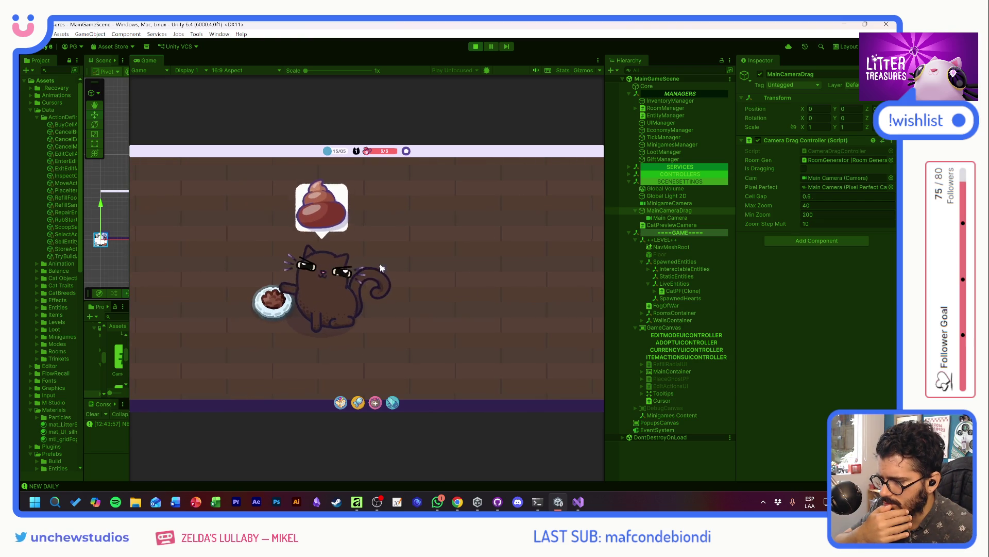
left_click(233, 70)
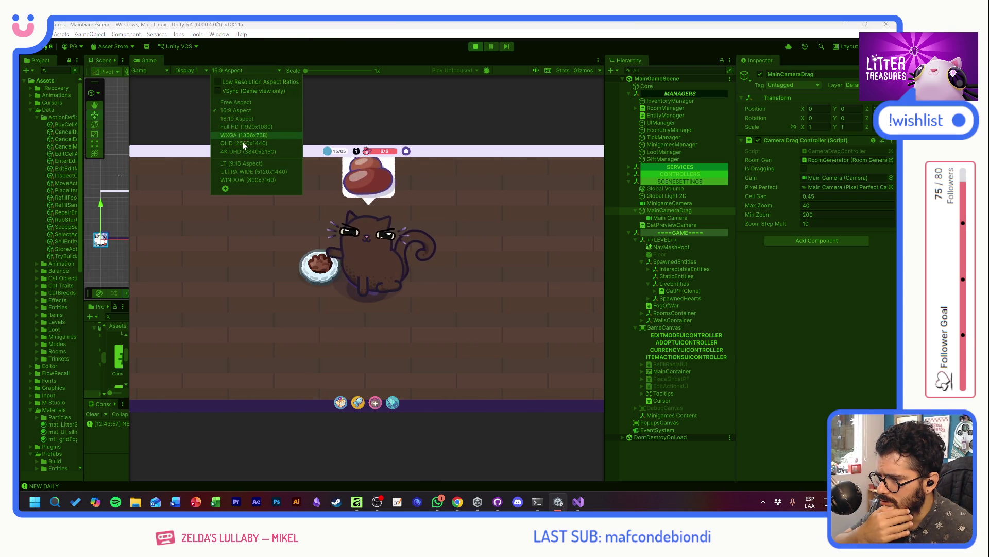
Step: Preview the game in the 800x2160 WINDOW and set Max Zoom to 60
left_click(238, 179)
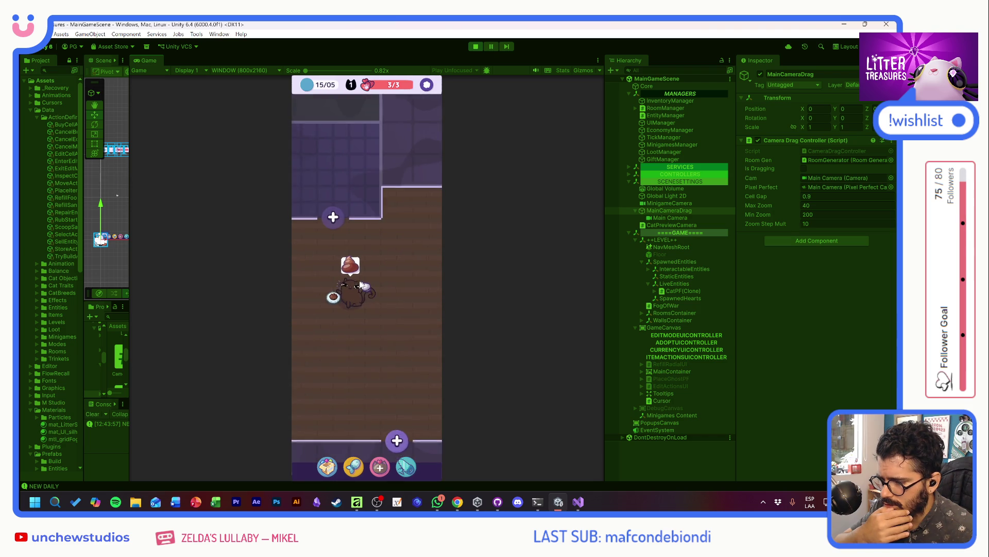
scroll(410, 263, "down", 5)
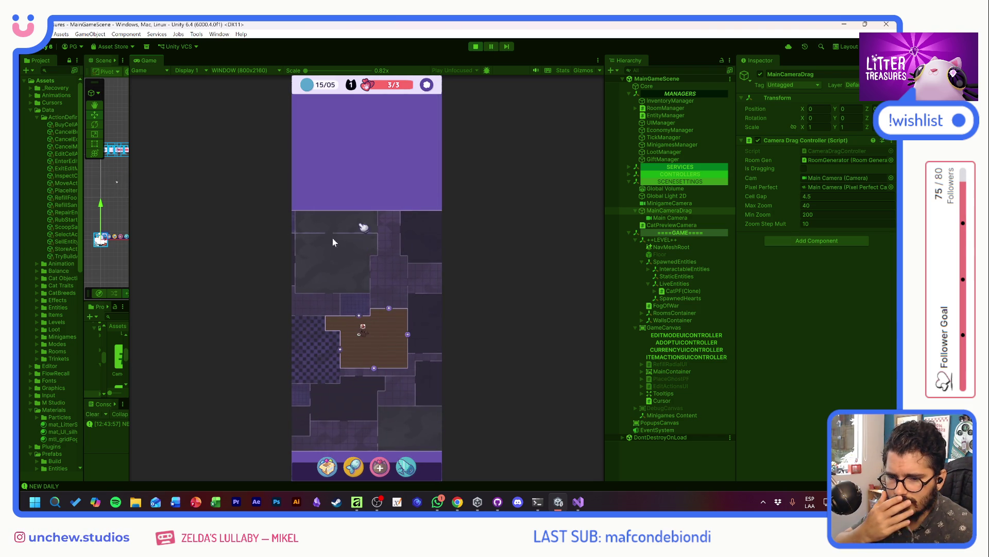
left_click(808, 205)
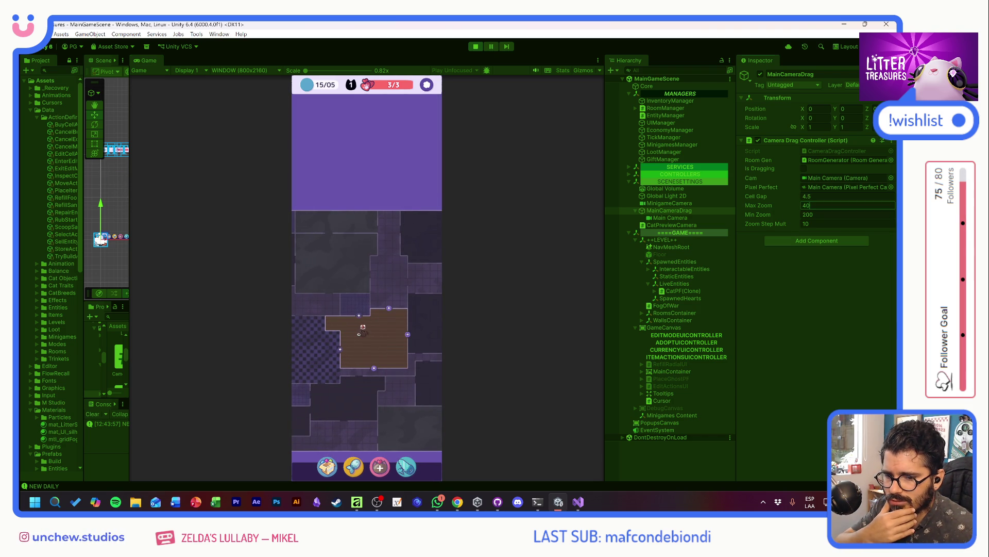
type("60")
key("Return")
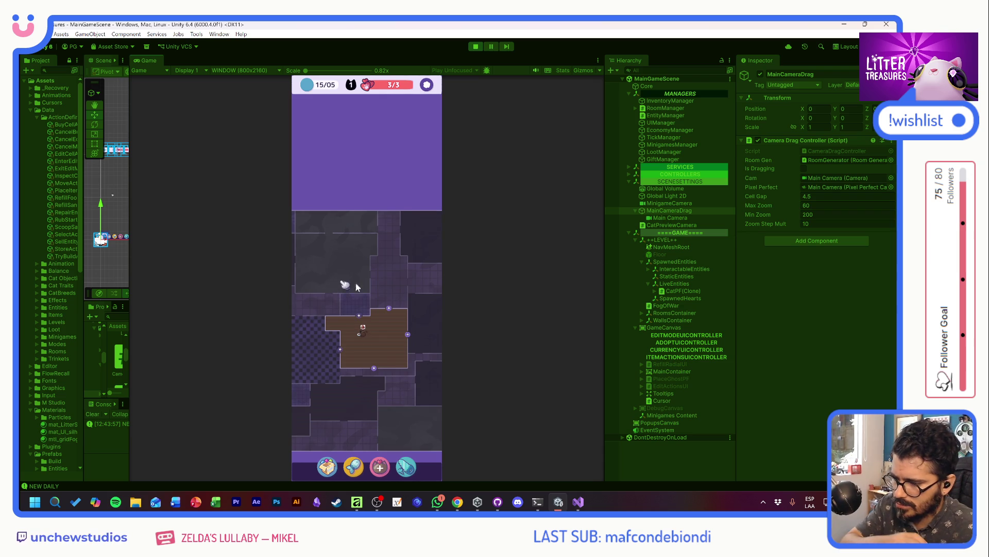
Step: Test zooming in and out around the cat with the new Max Zoom of 60
scroll(375, 295, "up", 2)
scroll(376, 291, "up", 2)
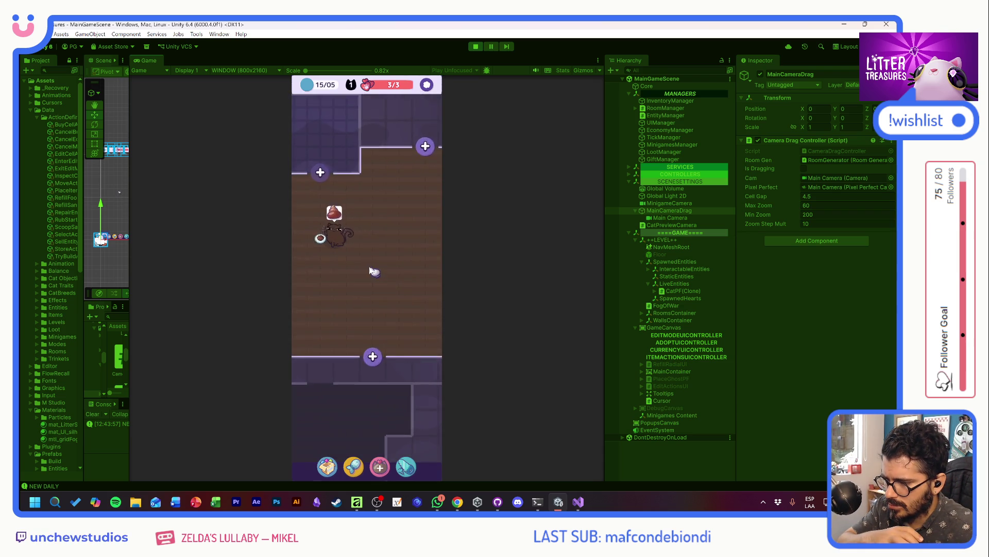
scroll(374, 274, "down", 3)
scroll(469, 325, "up", 3)
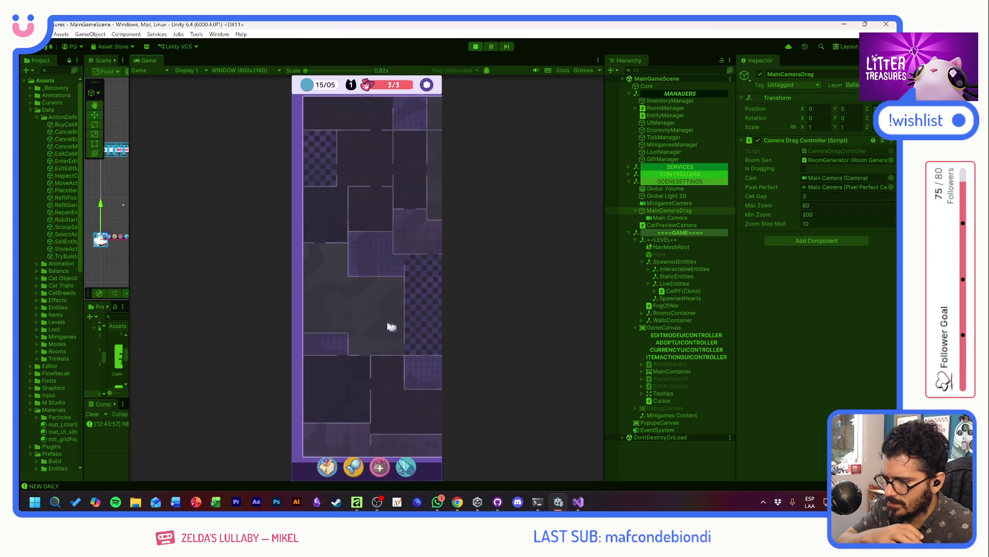
scroll(361, 299, "up", 5)
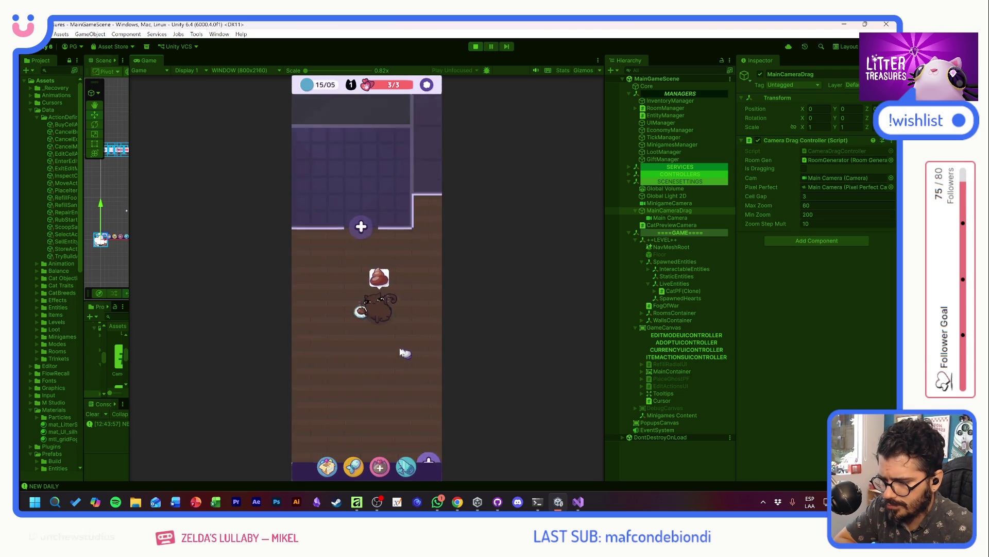
left_click_drag(400, 349, 391, 331)
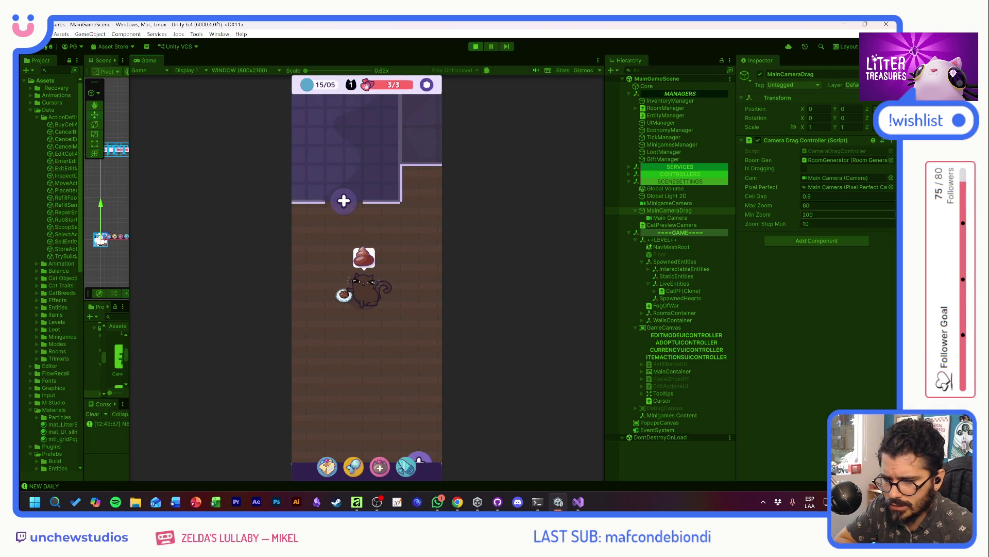
Step: Stop Play mode and widen the Scene view beside the game preview
left_click(475, 47)
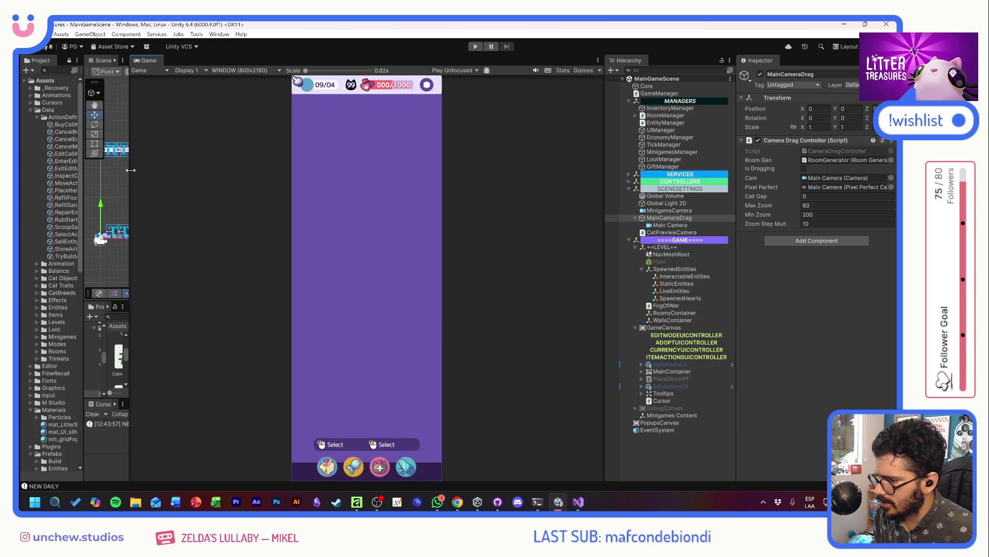
left_click_drag(130, 175, 439, 196)
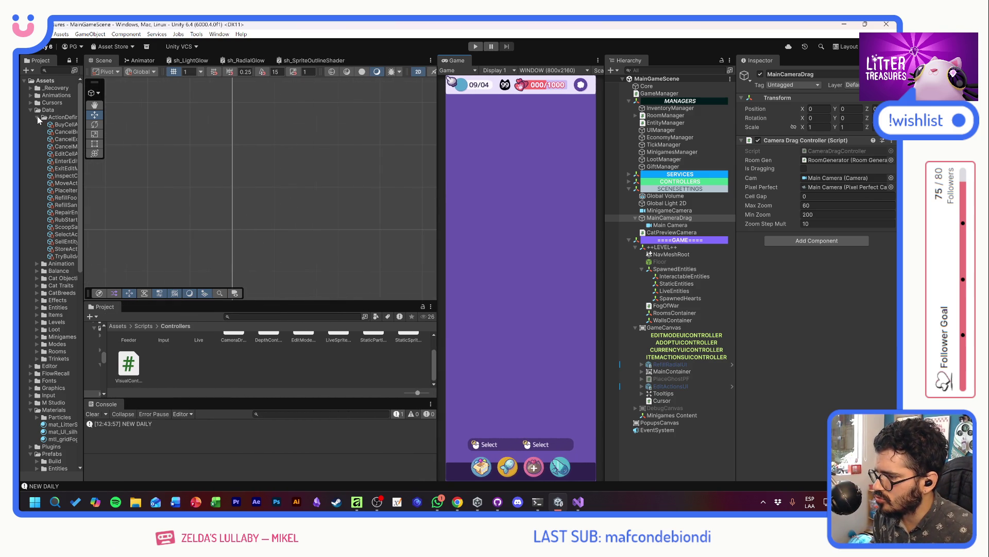
mouse_move(441, 504)
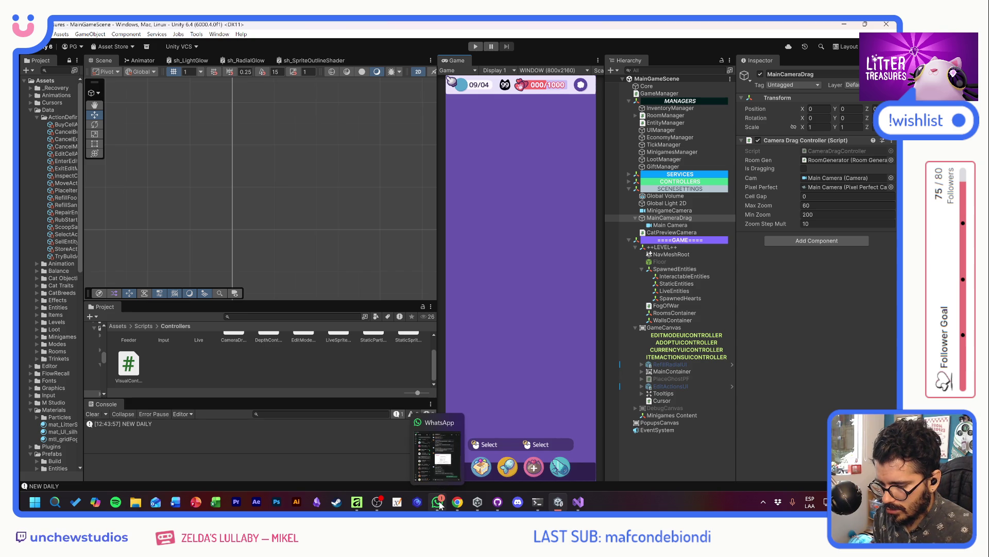
Step: Commit the two changed files to develop as 'PixelCam Zoom modification' and push to origin
key("alt+Tab")
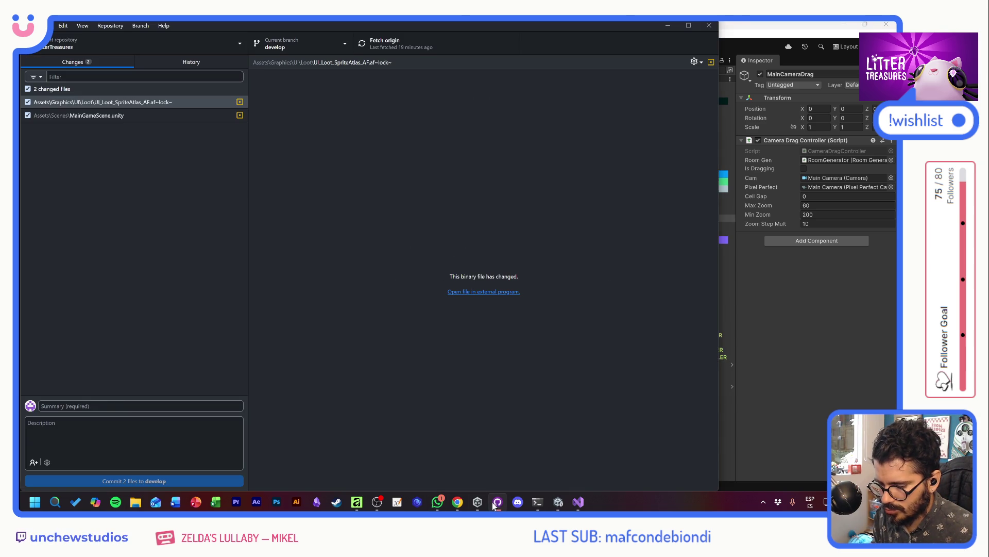
left_click(118, 405)
type("PixelCam Zoom modification")
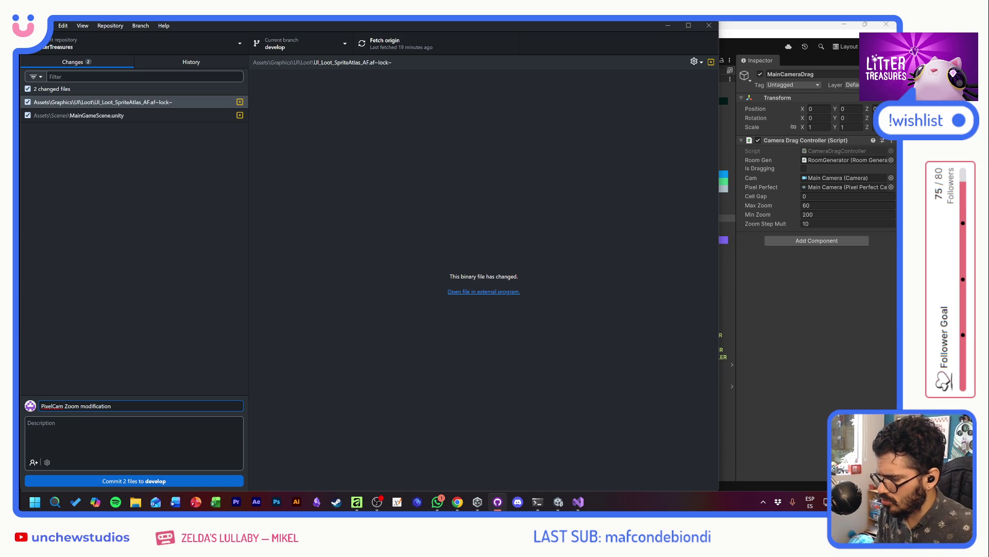
left_click(115, 481)
left_click(392, 48)
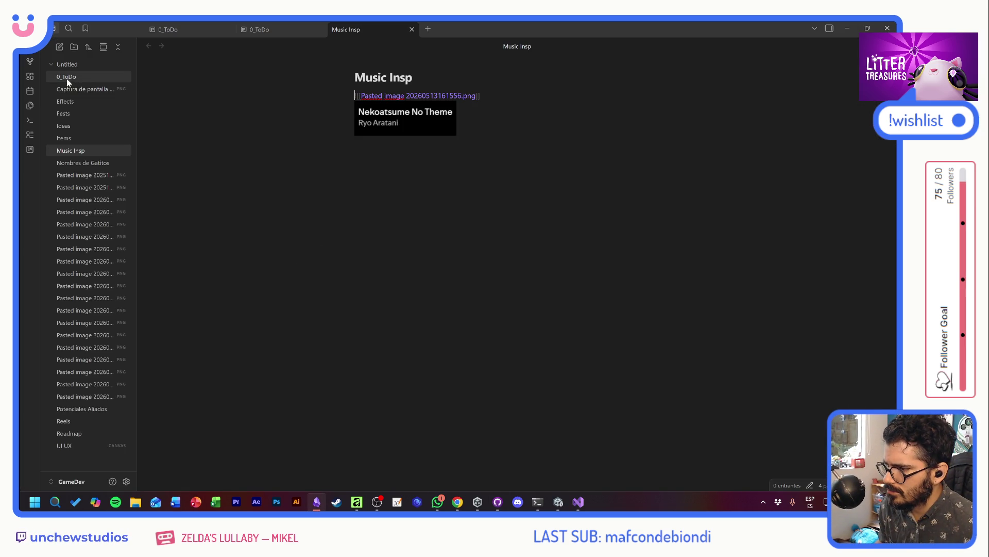
Step: Add the 0_ToDo Backlog card 'Manejar el zoom segun la rsolcuion o ver como se resuelve matematicamente'
left_click(67, 76)
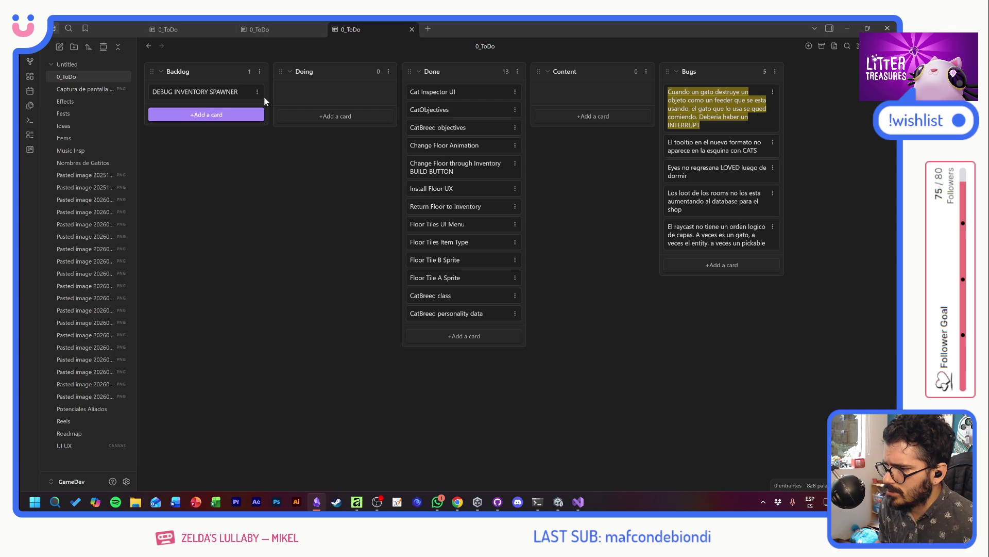
left_click(222, 113)
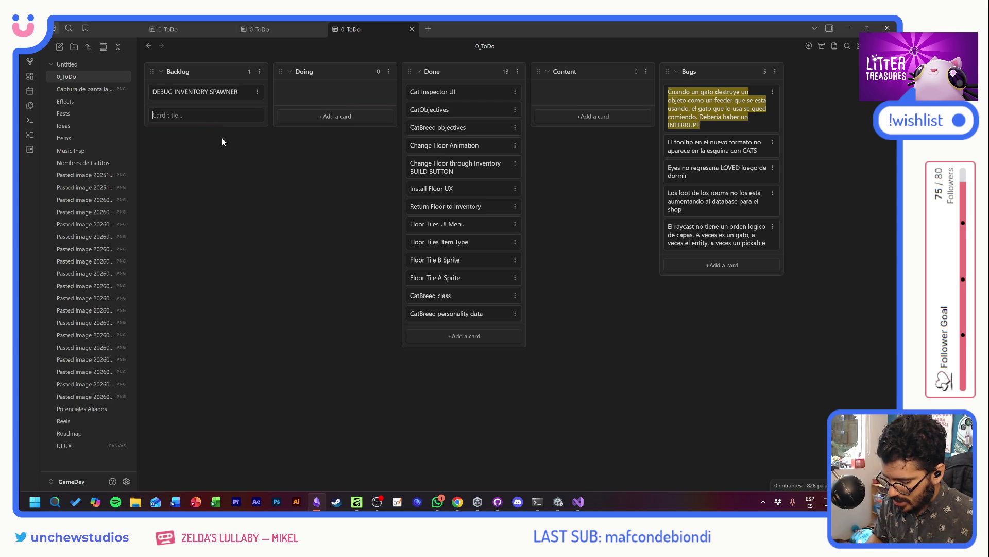
type("Manjera")
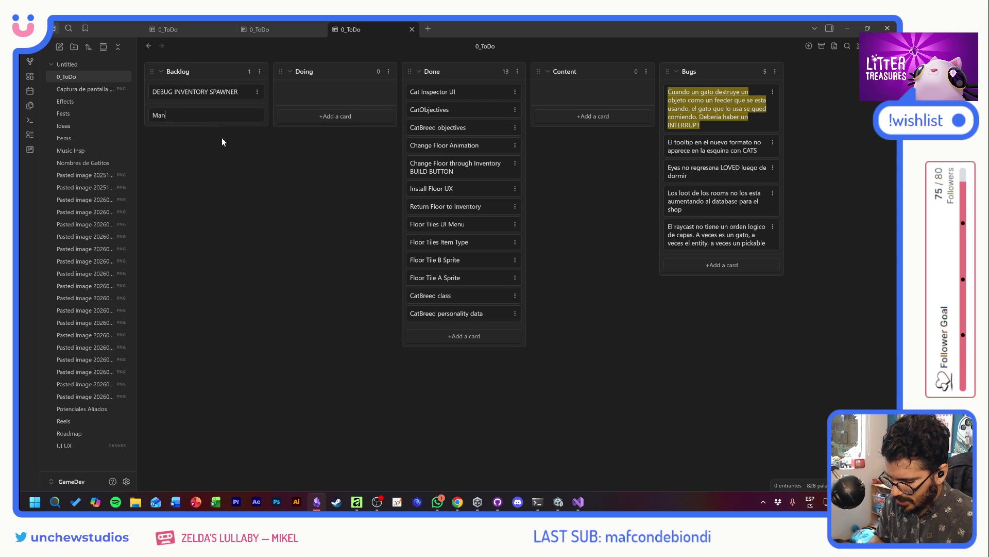
key("BackSpace")
key("BackSpace")
key("BackSpace")
type("e")
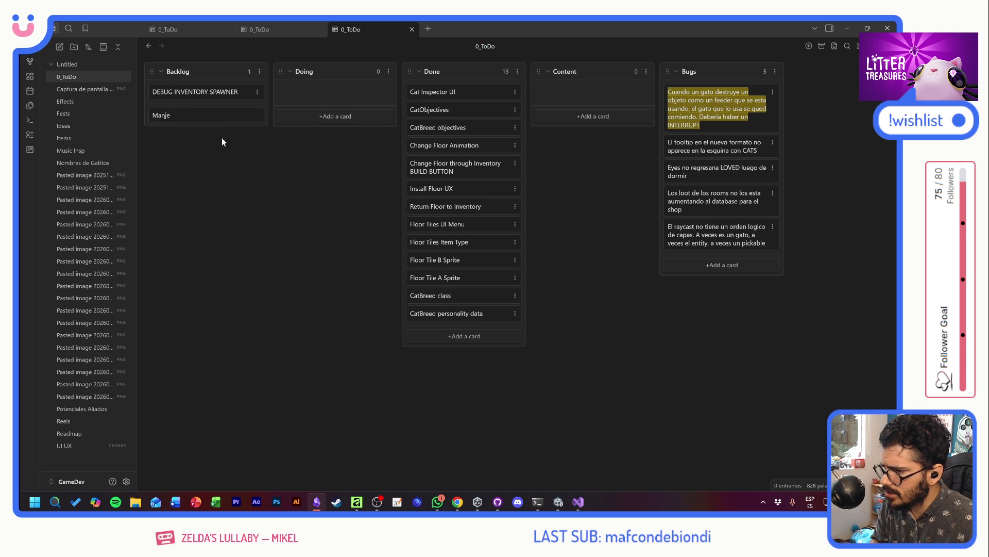
type("jar el zoom segun ")
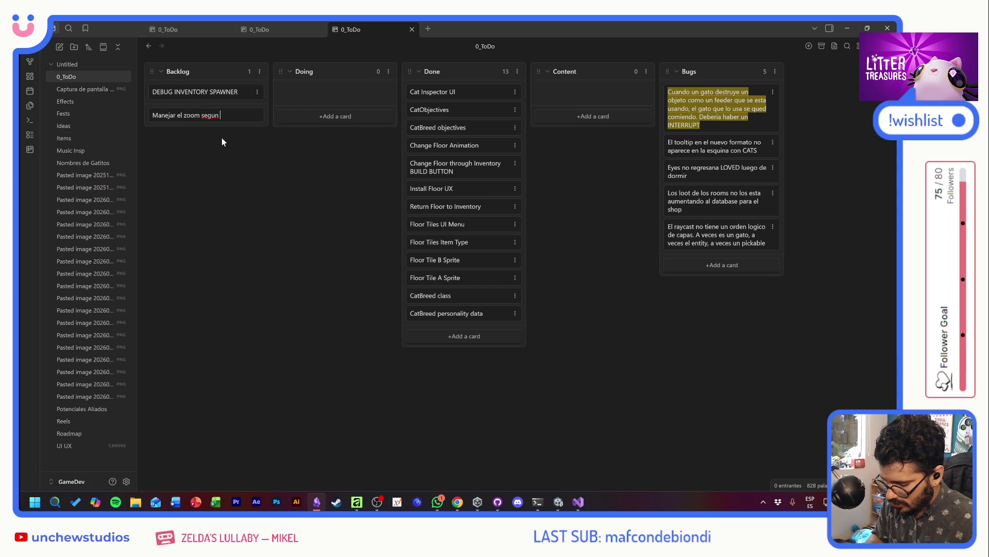
type("la rsolcuion o ver como ")
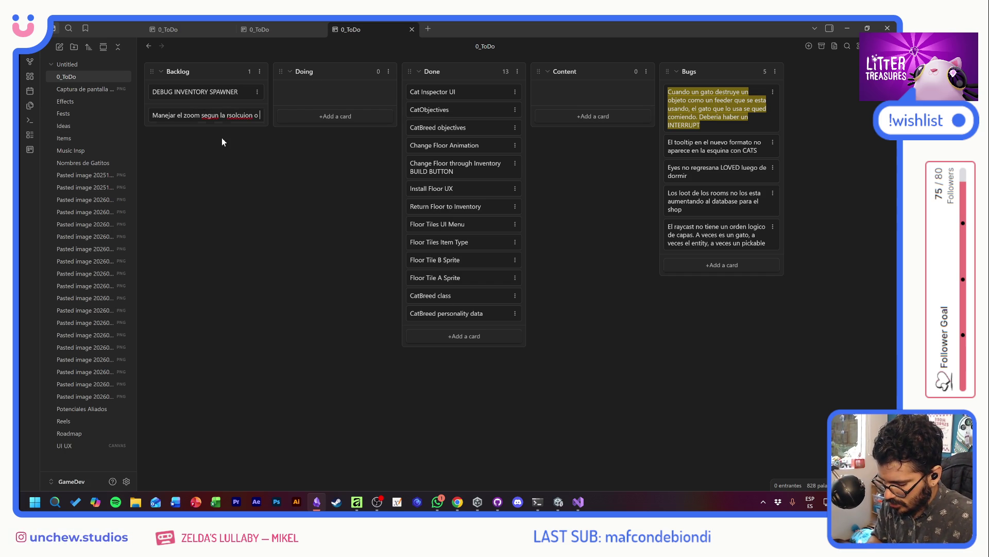
type("se")
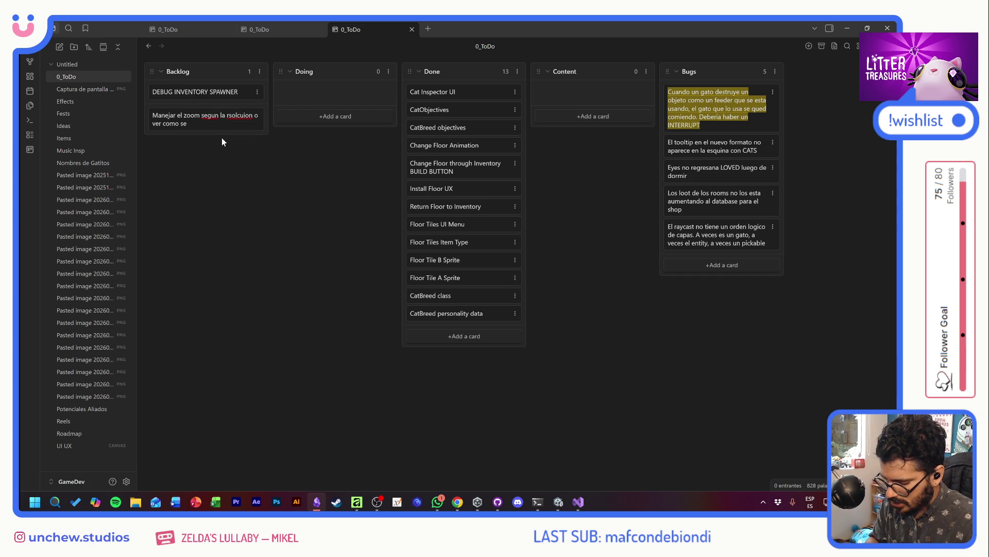
type(" resuelve mate")
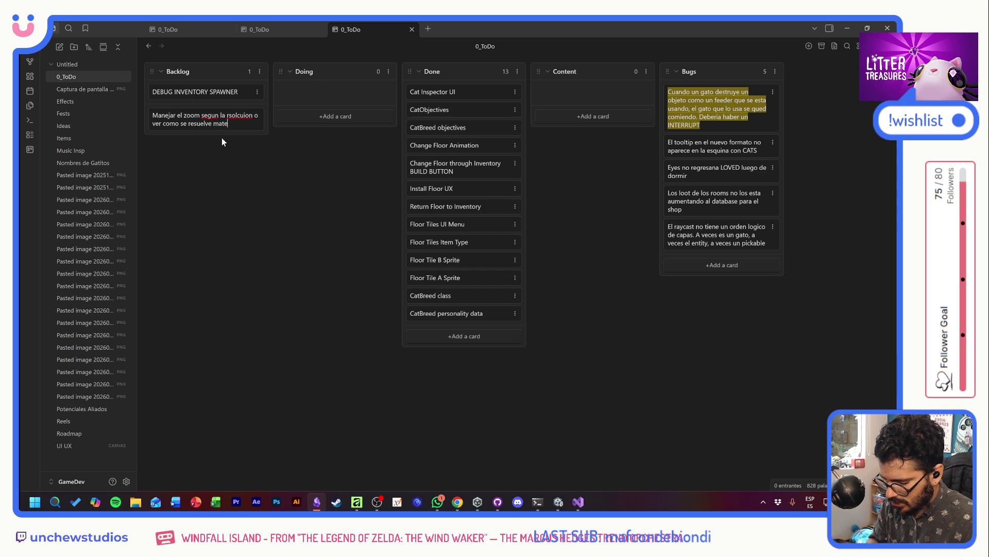
type("maticamente")
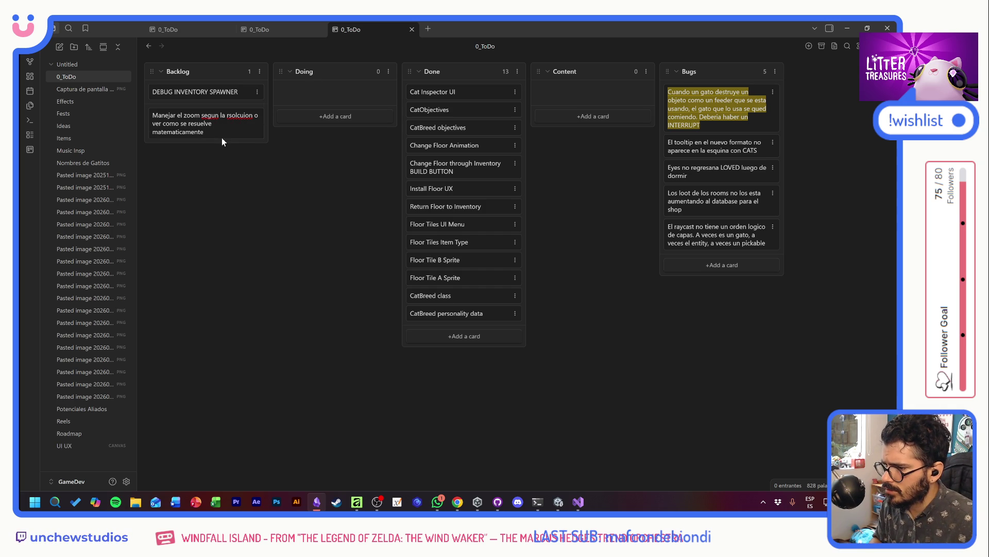
key("Return")
key("Escape")
Step: Return to the Unity editor and start the game in Play mode
key("alt+Tab")
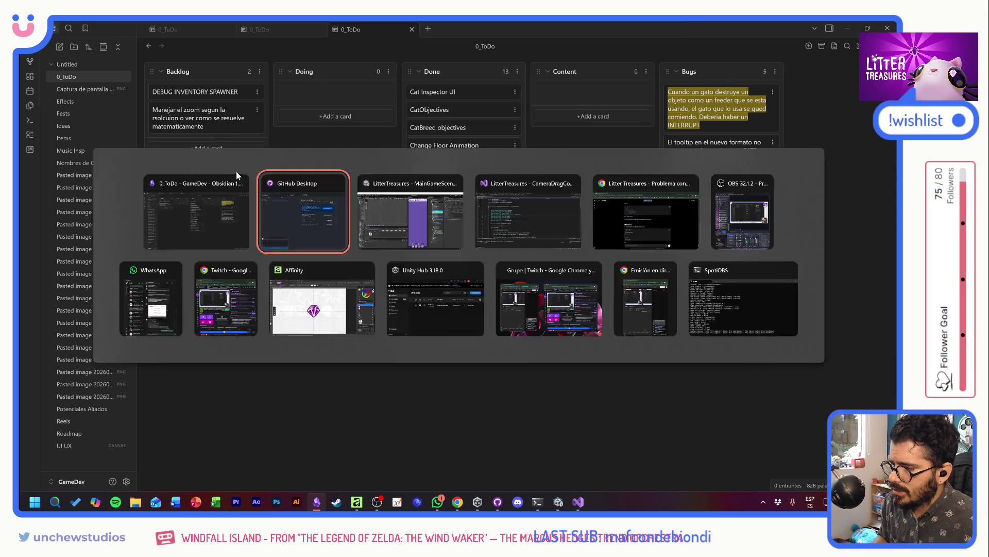
key("alt+Tab")
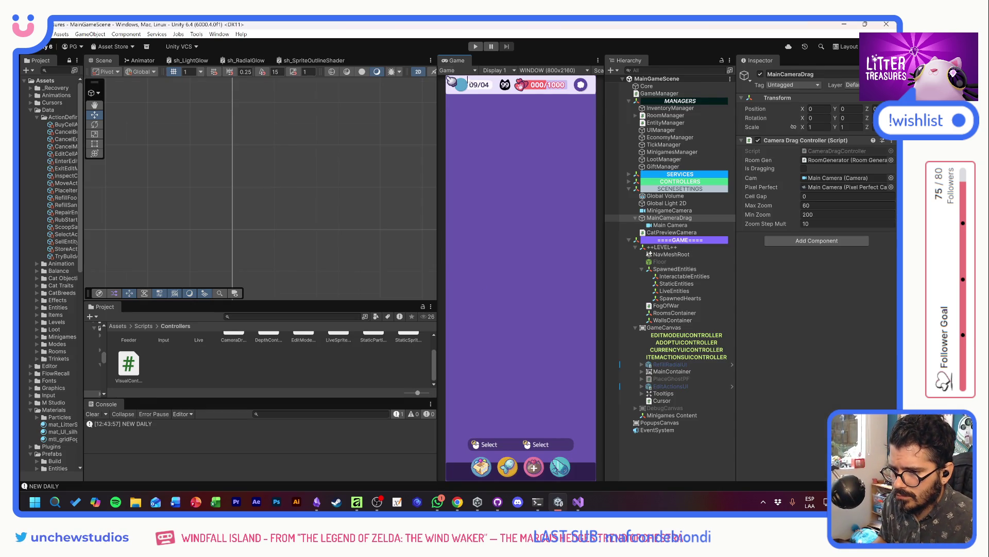
key("ctrl+p")
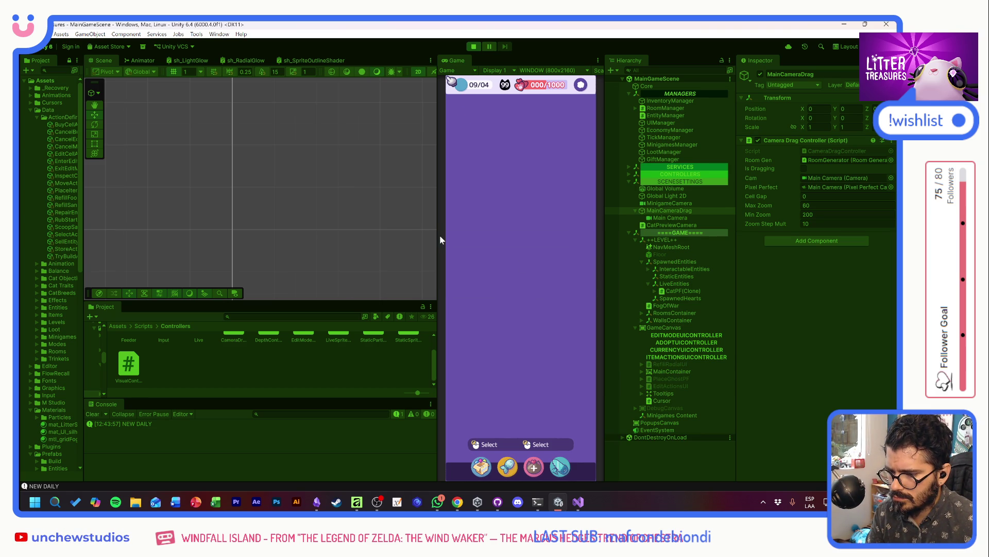
Step: Select the cat Quinuita and give it love so its status reads LOVED
left_click(529, 285)
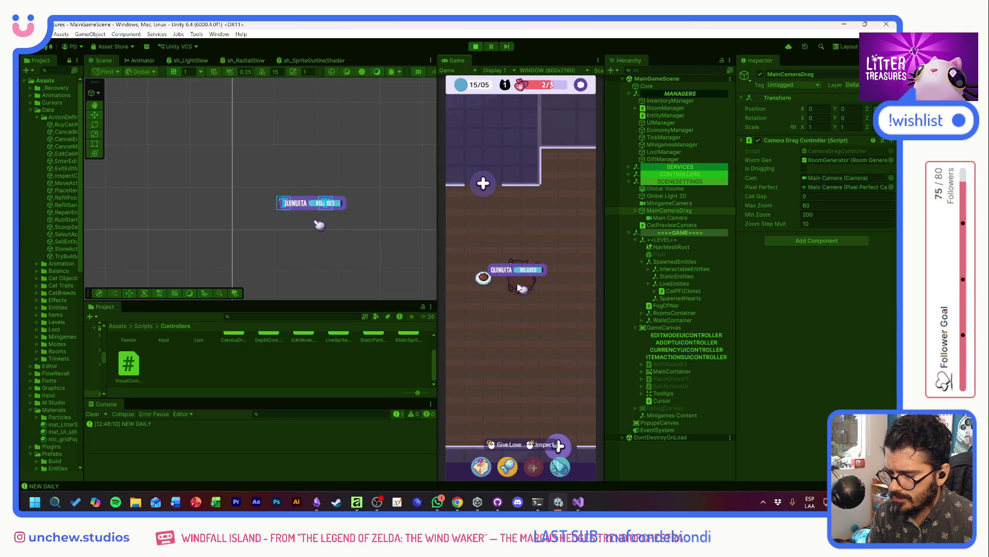
left_click(516, 333)
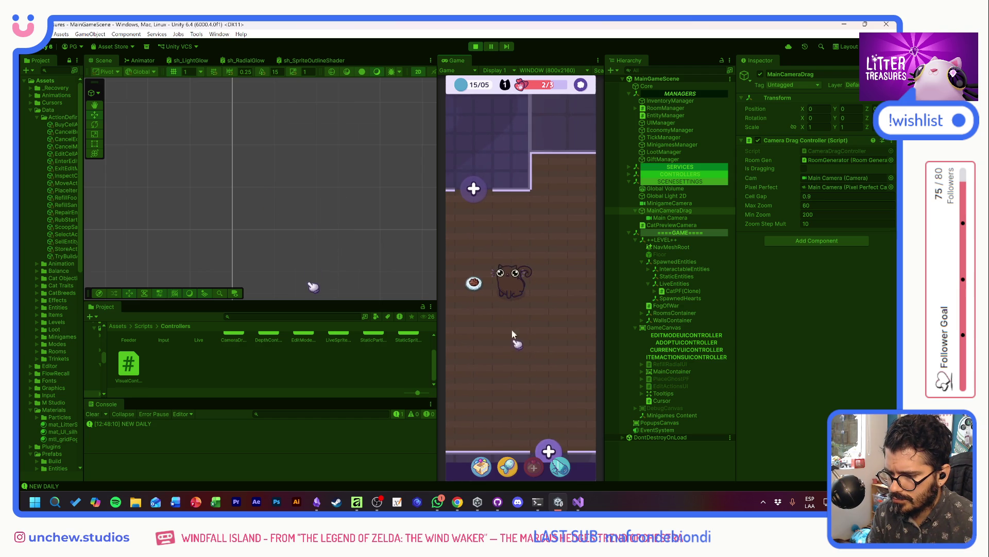
left_click(501, 288)
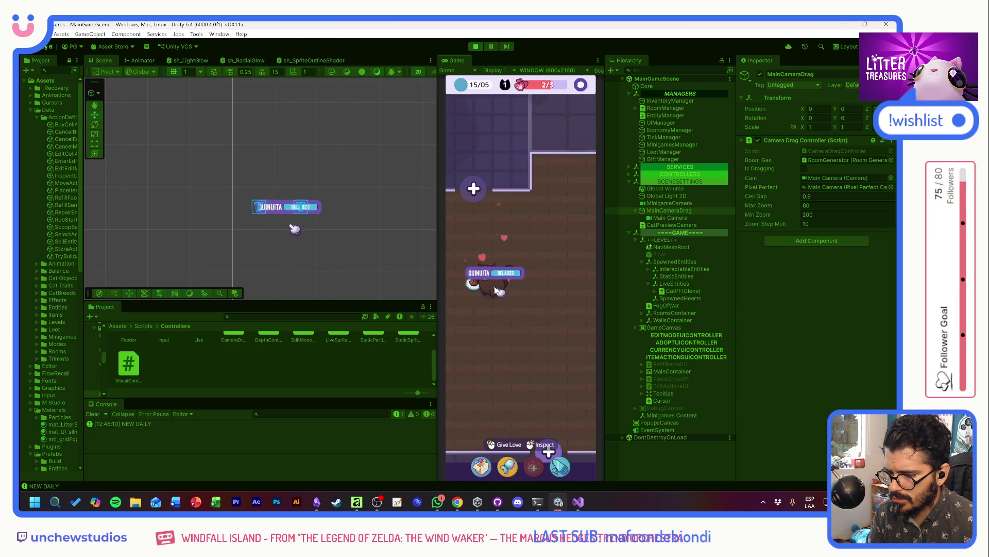
left_click(544, 330)
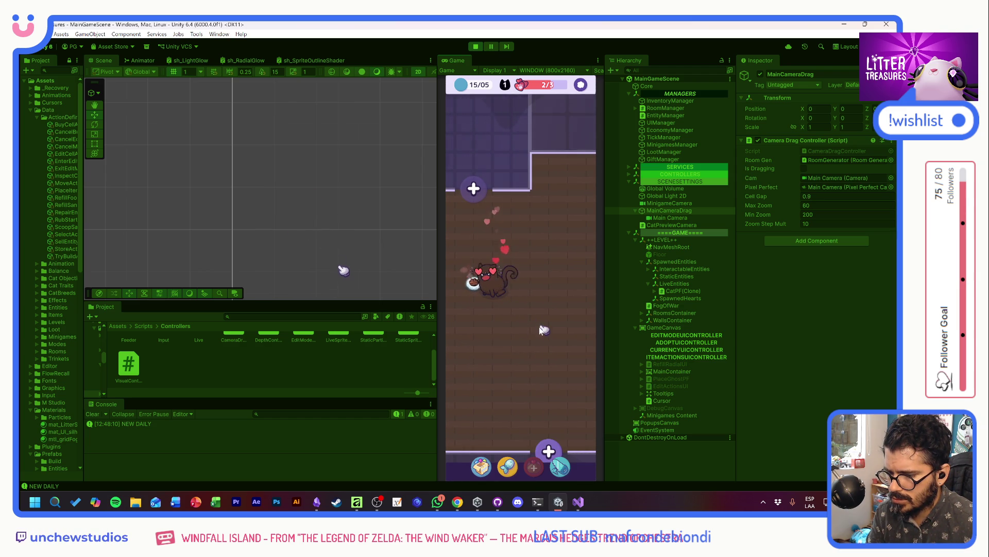
left_click(492, 285)
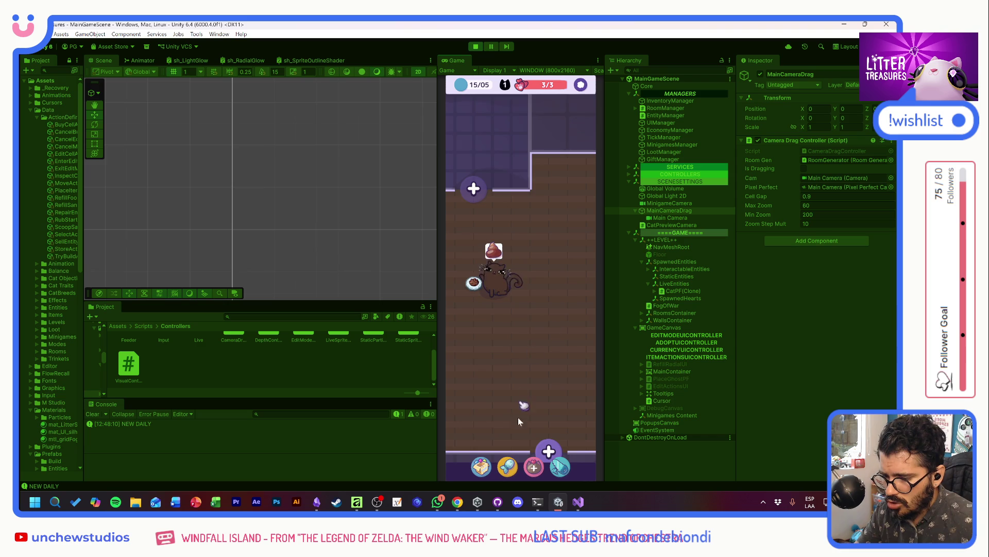
Step: Place the Plantpot from the inventory into the room and close its bubble
left_click(482, 466)
left_click(492, 323)
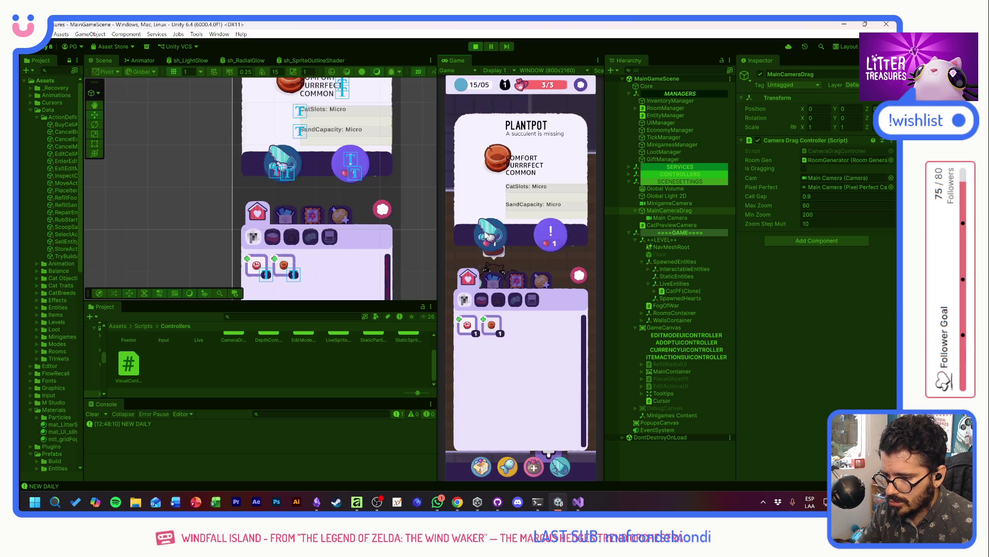
left_click(548, 170)
left_click(548, 247)
left_click(550, 250)
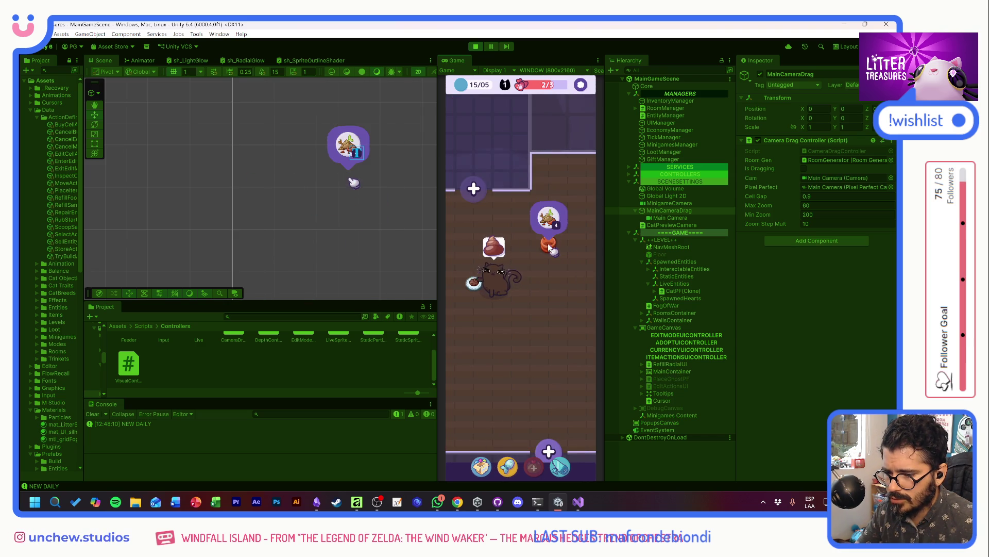
left_click(548, 213)
Step: Pan back to the cat and start the Scoop the Treasure minigame on the litter
mouse_move(548, 304)
left_mouse_down()
mouse_move(541, 325)
mouse_move(549, 310)
mouse_move(529, 314)
left_mouse_up()
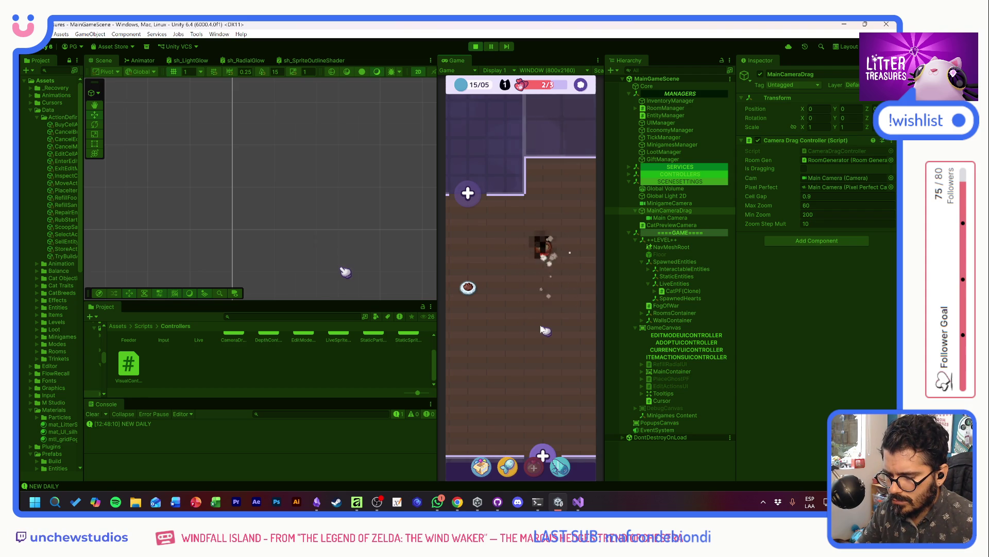
scroll(542, 327, "down", 5)
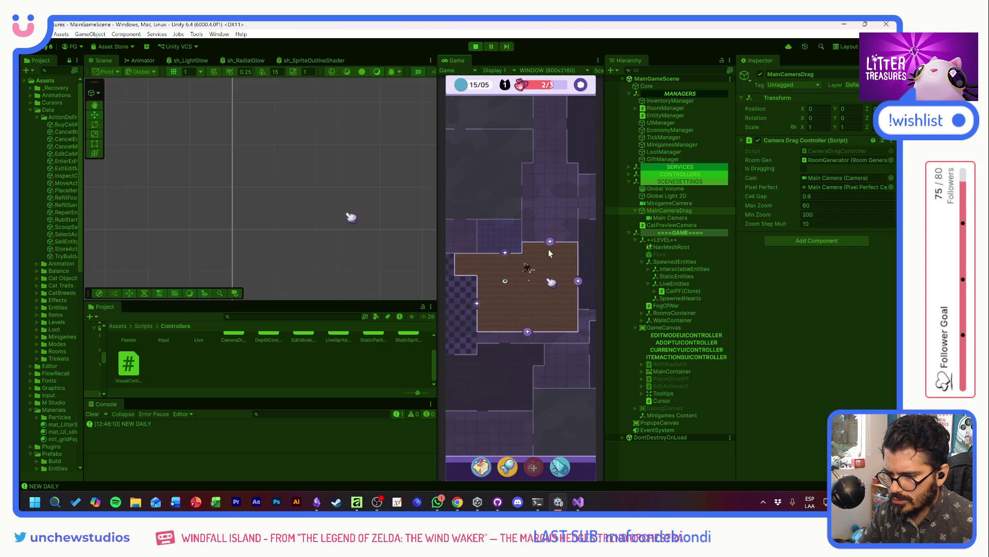
mouse_move(549, 253)
left_mouse_down()
mouse_move(492, 221)
mouse_move(363, 213)
mouse_move(499, 214)
left_mouse_up()
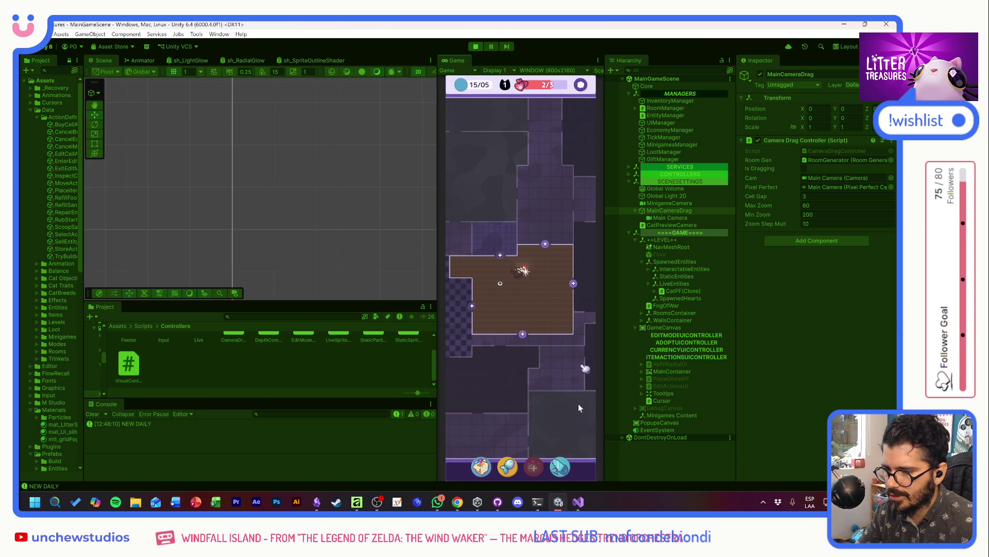
scroll(530, 323, "up", 5)
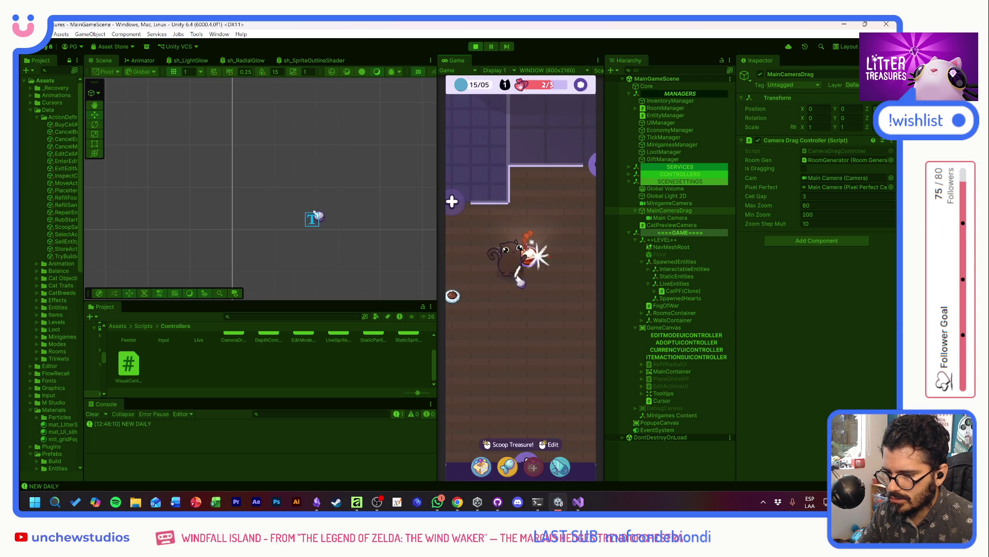
left_click_drag(543, 337, 536, 345)
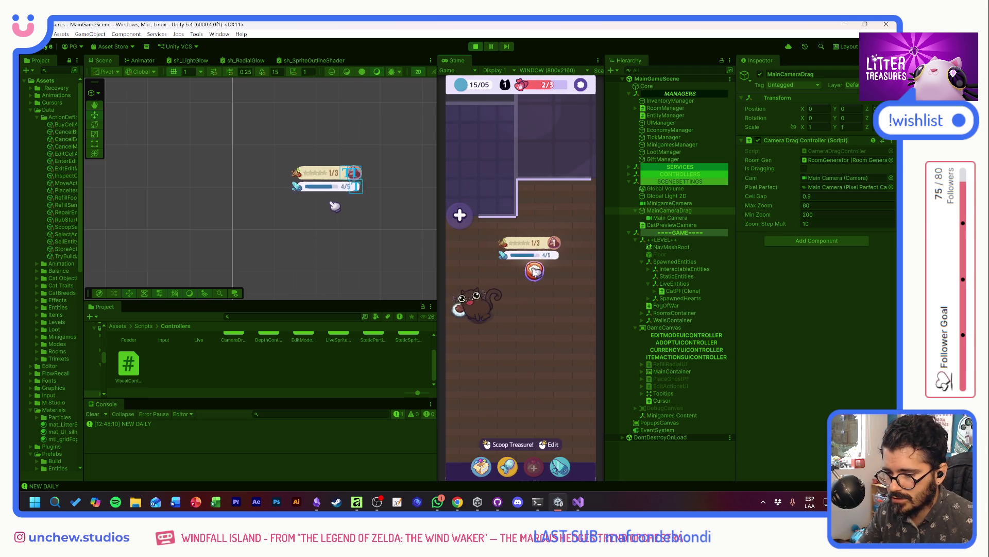
left_click(516, 280)
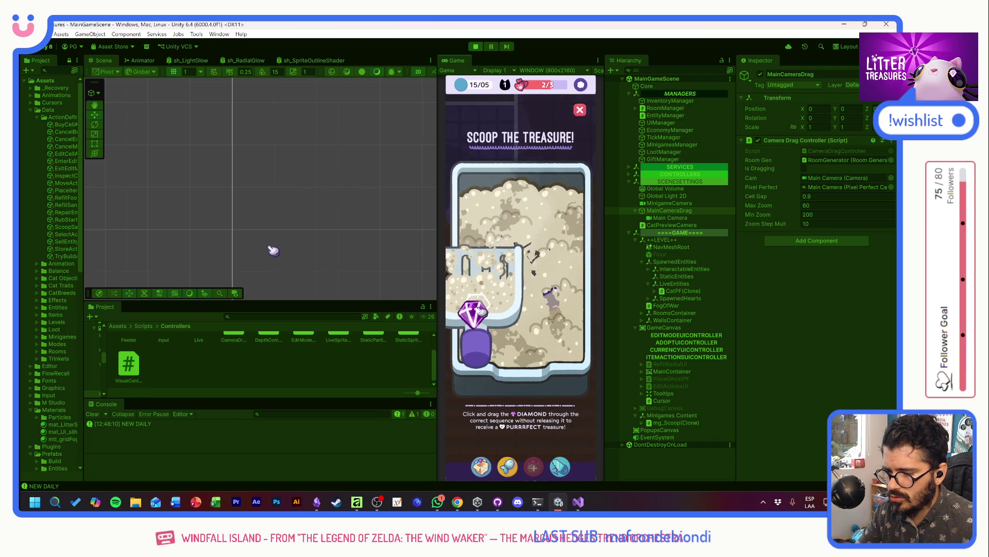
Step: Finish the scoop with a Purrfect result and place the won Miau Daily newspaper on the floor
left_click_drag(473, 309, 569, 327)
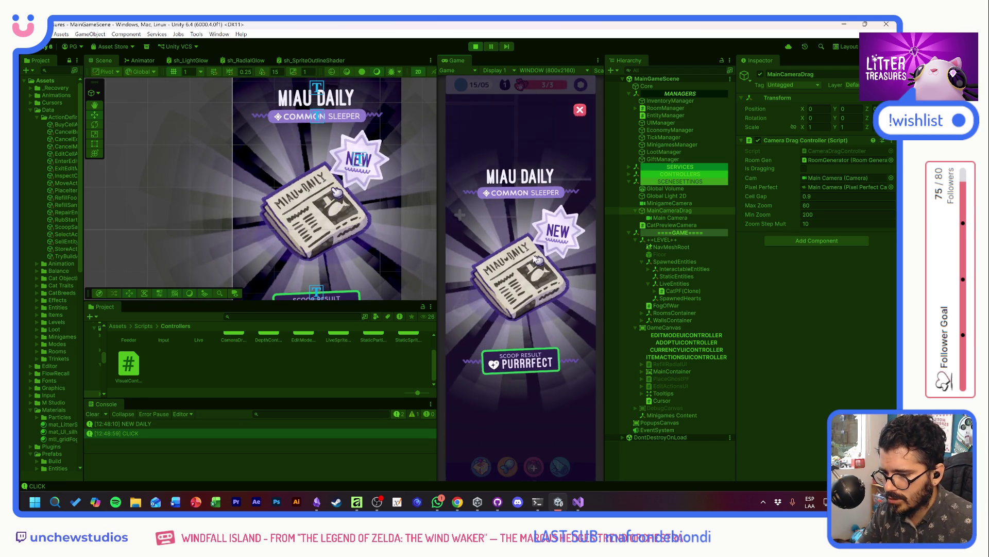
left_click(583, 110)
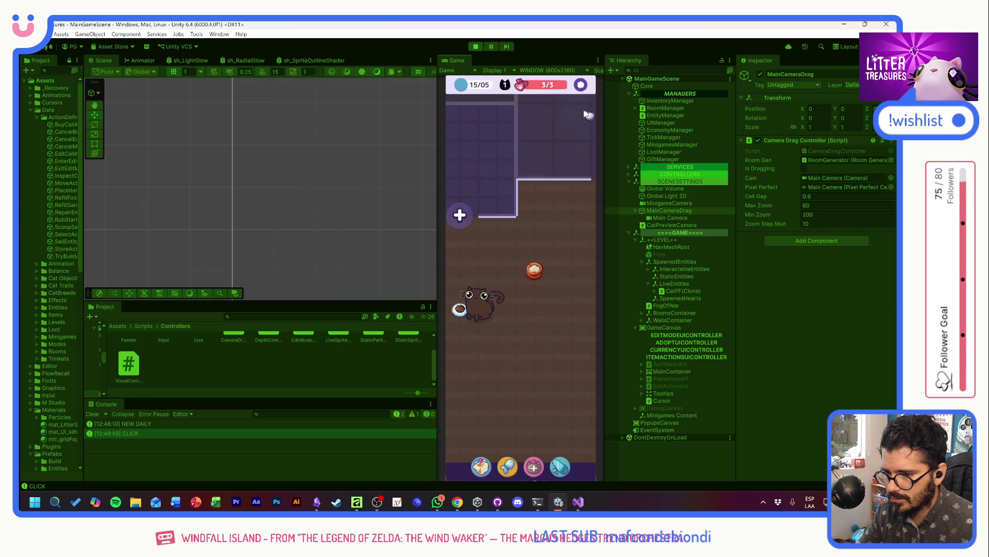
left_click(482, 466)
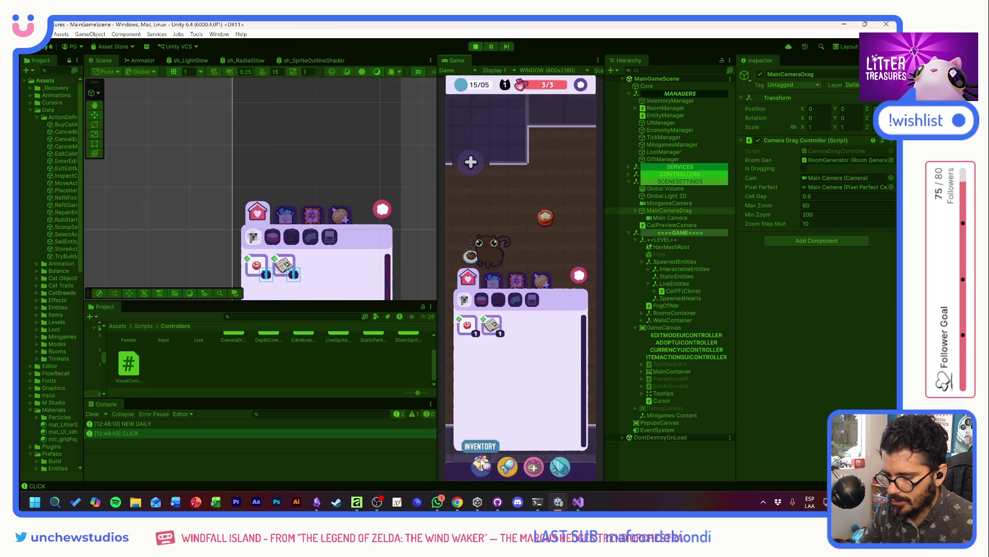
left_click(496, 326)
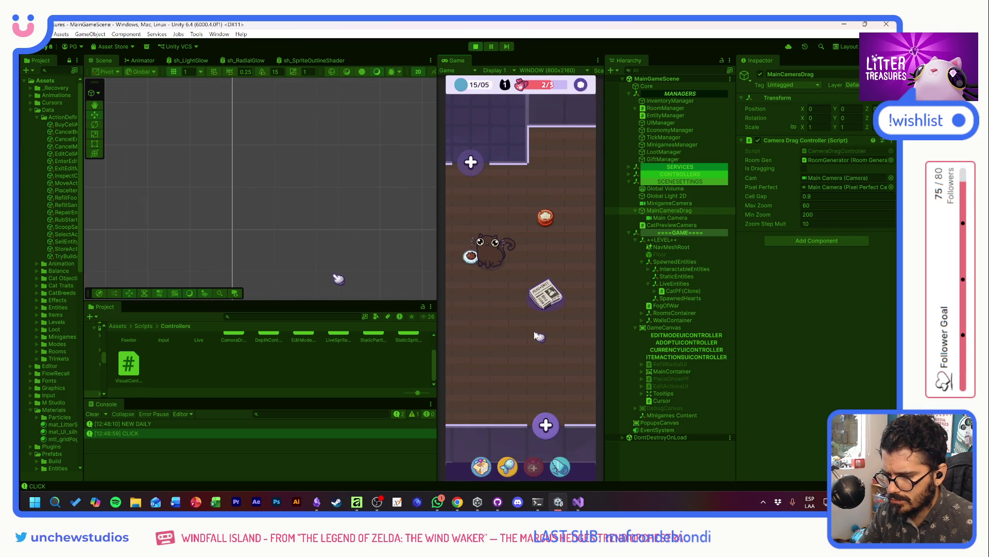
mouse_move(482, 272)
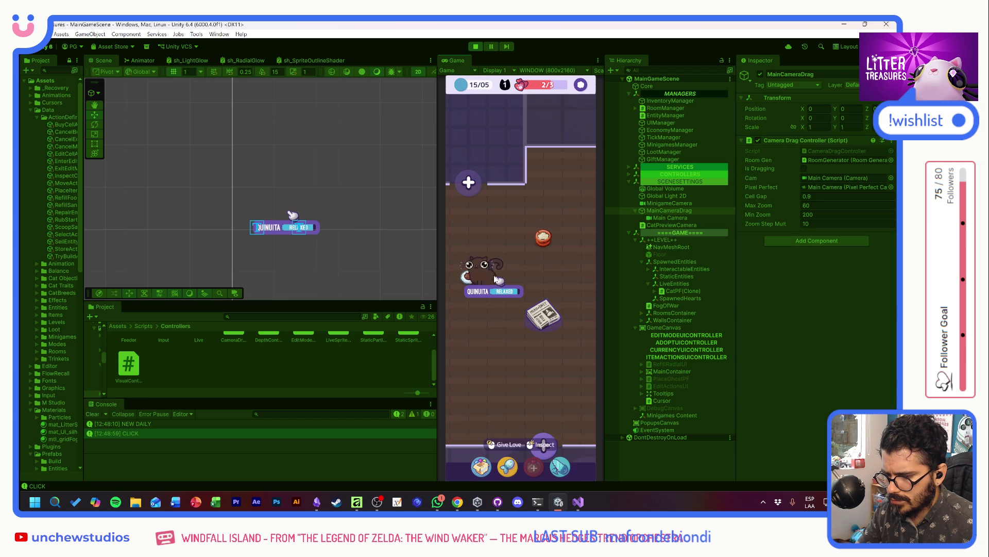
Step: Place the red boba-cap item from the inventory on the room floor
left_click(481, 467)
left_click(469, 324)
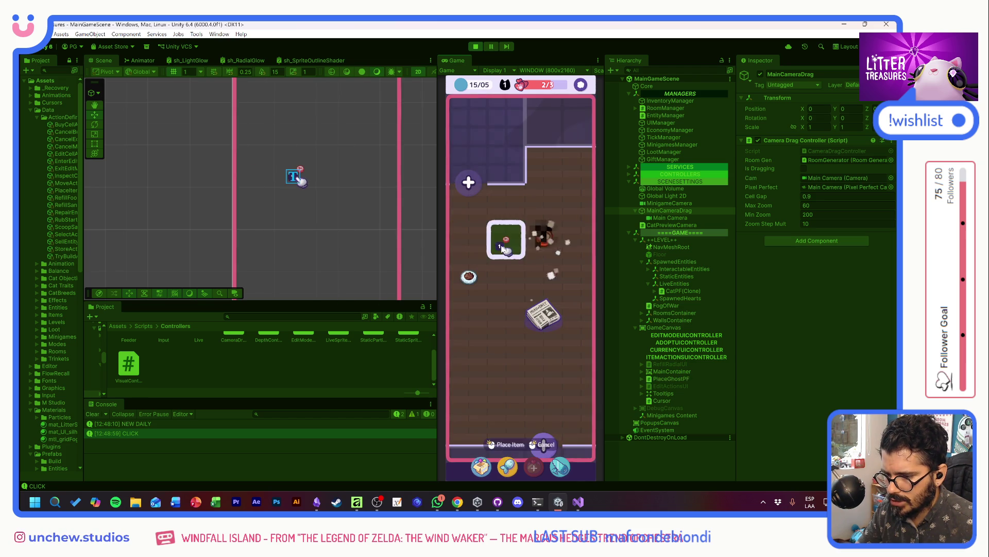
left_click(505, 238)
left_click_drag(511, 268, 516, 313)
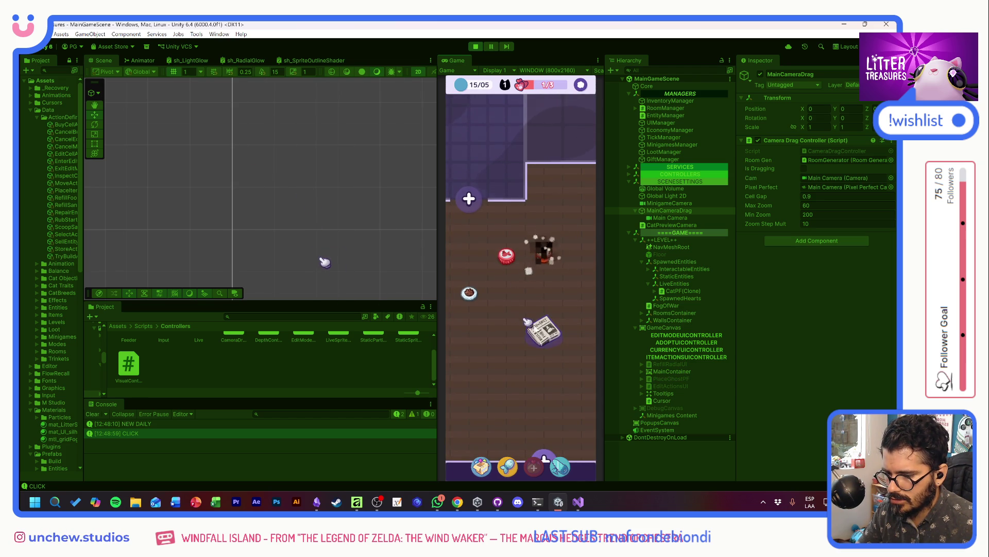
Step: Toggle edit mode on the bowl, cap and newspaper, then start scooping the new treasure
left_click(527, 321)
left_click(470, 291)
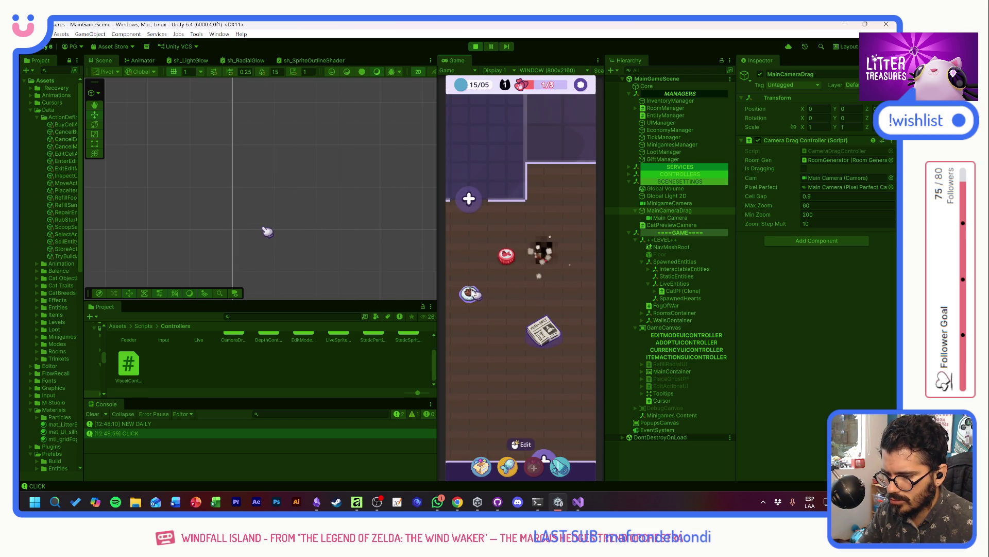
left_click(504, 257)
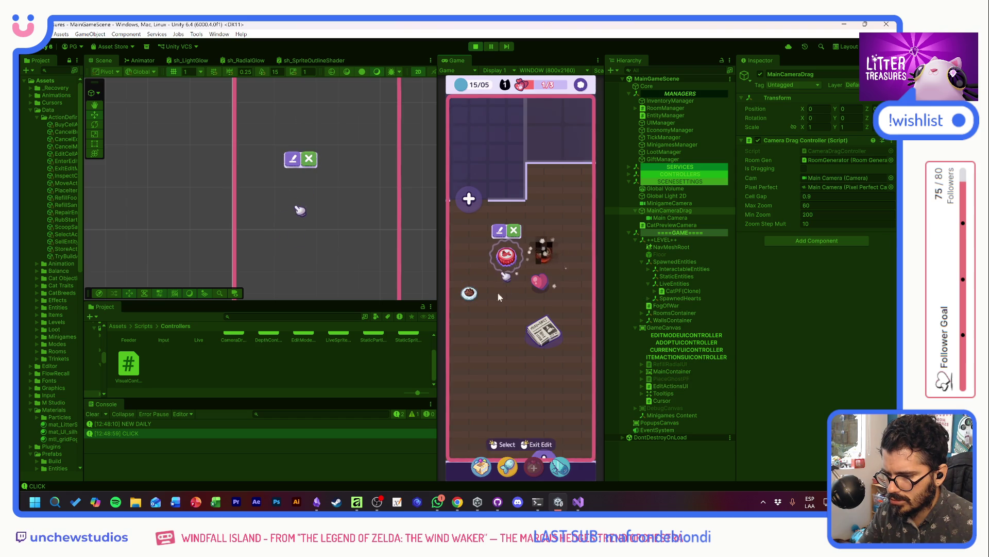
left_click(469, 291)
left_click(508, 319)
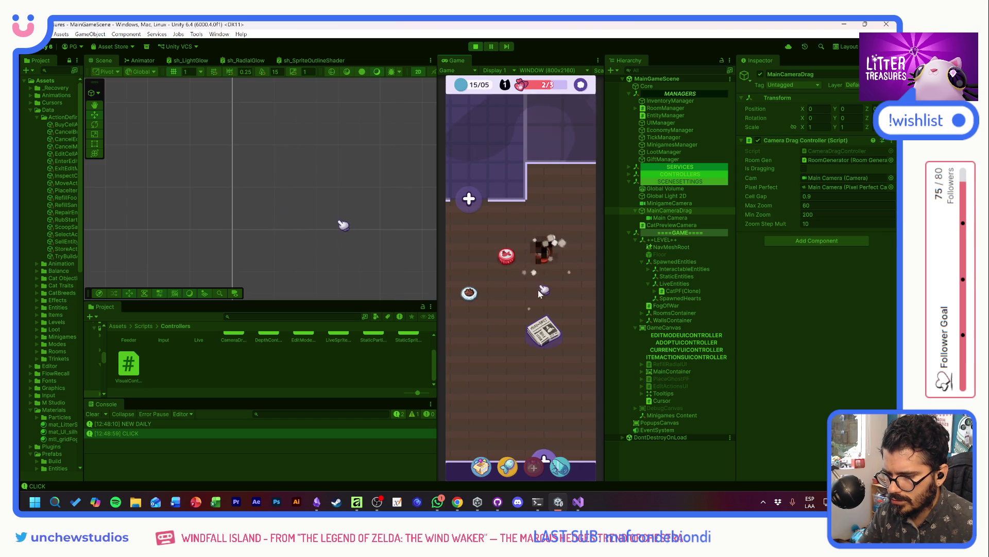
left_click(544, 327)
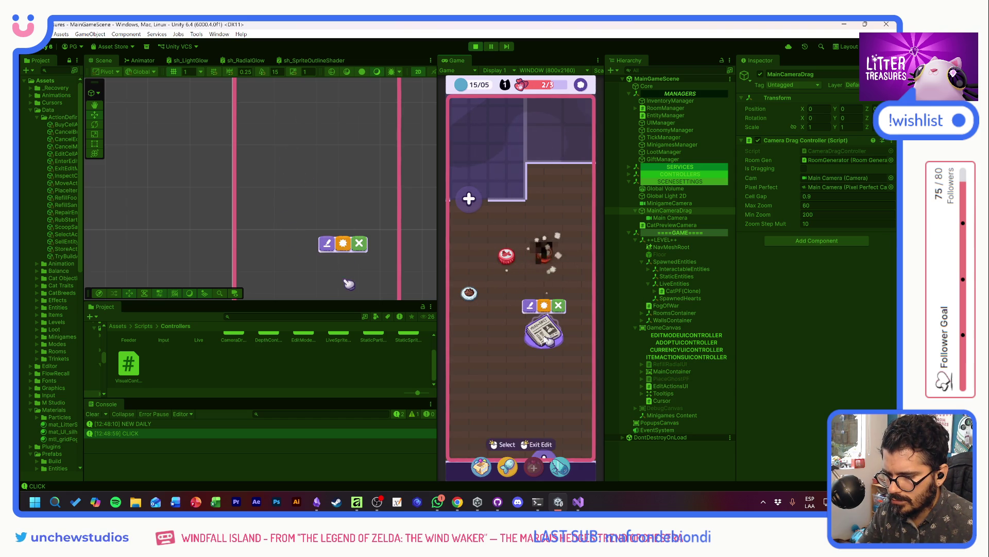
left_click(565, 309)
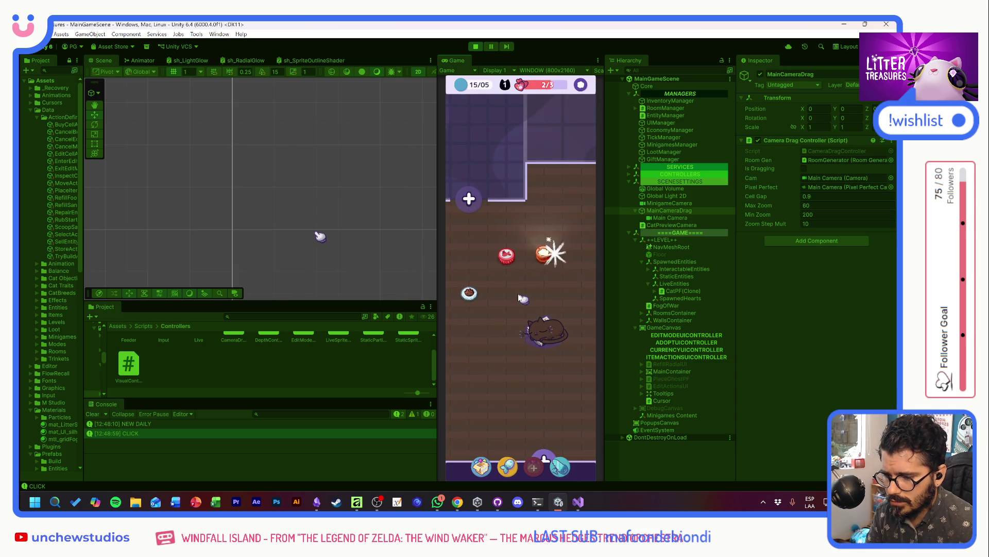
left_click(543, 255)
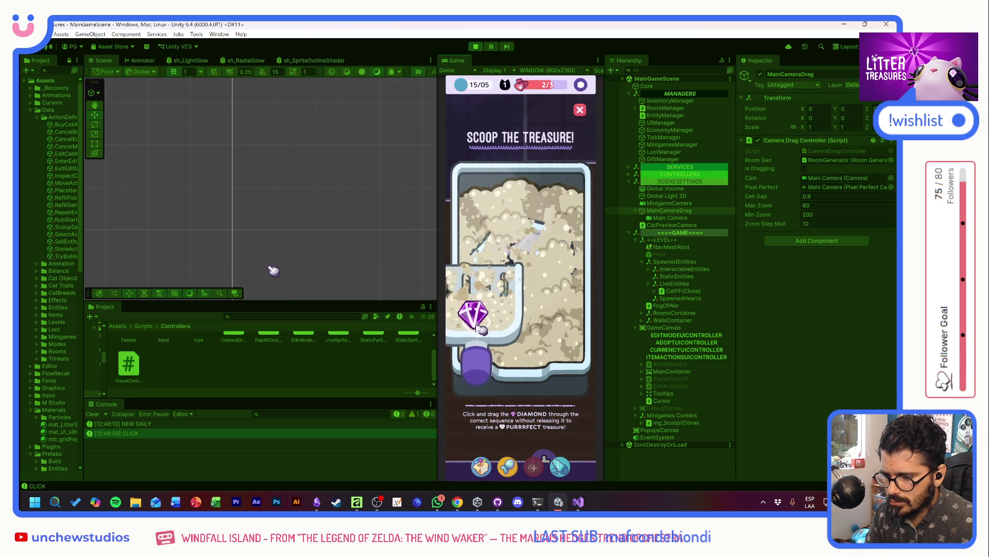
Step: Finish the scoop, then paint checkered floor tiles onto part of the room's floor
left_click_drag(480, 329, 536, 232)
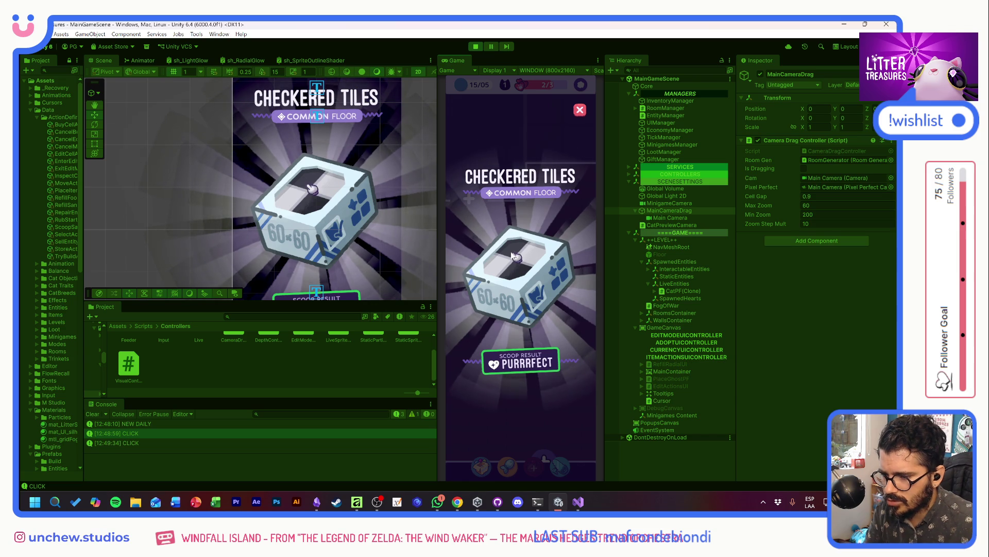
left_click_drag(523, 296, 536, 298)
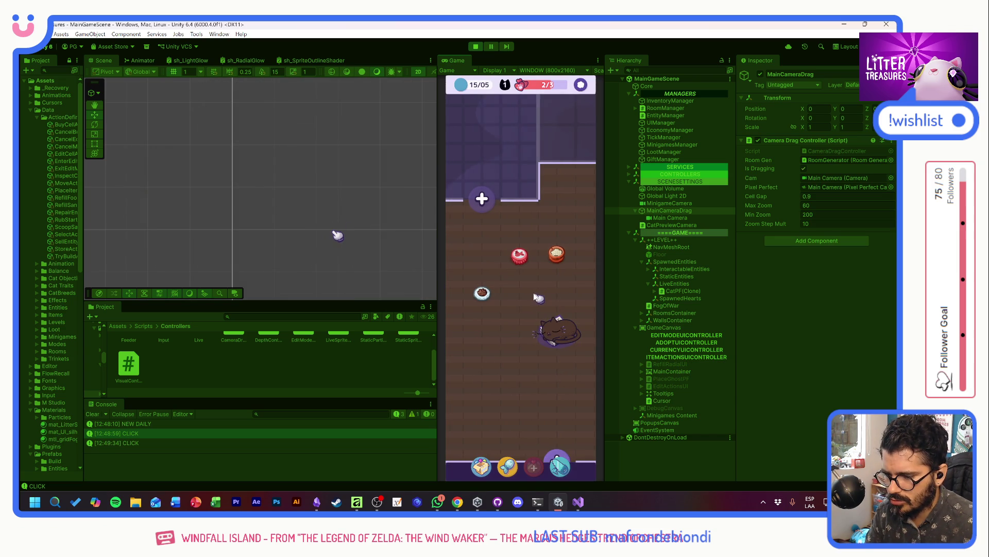
left_click(561, 467)
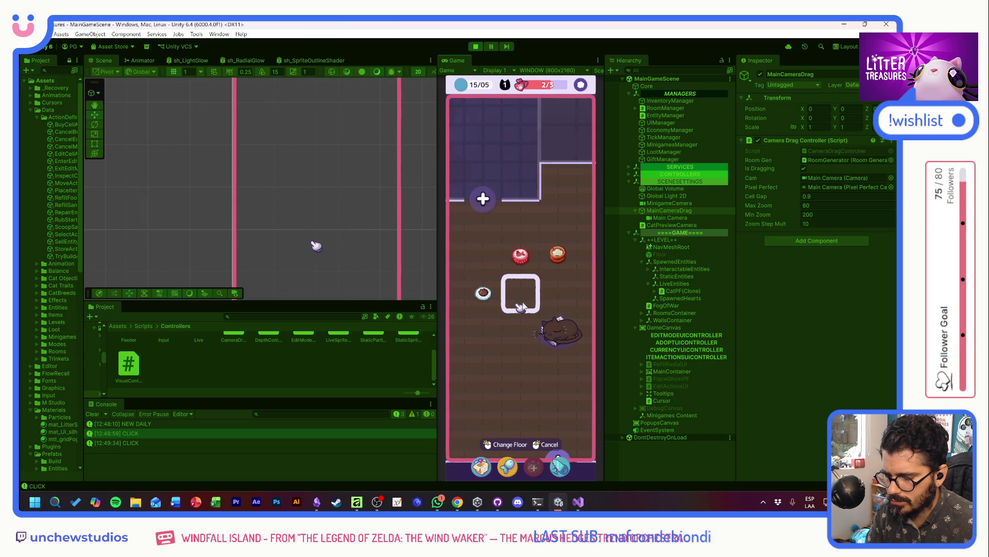
mouse_move(534, 308)
left_mouse_down()
mouse_move(488, 309)
mouse_move(563, 320)
mouse_move(464, 304)
mouse_move(565, 293)
mouse_move(490, 294)
mouse_move(497, 284)
mouse_move(515, 278)
mouse_move(549, 304)
mouse_move(484, 304)
mouse_move(490, 328)
mouse_move(545, 329)
mouse_move(542, 355)
mouse_move(507, 341)
left_mouse_up()
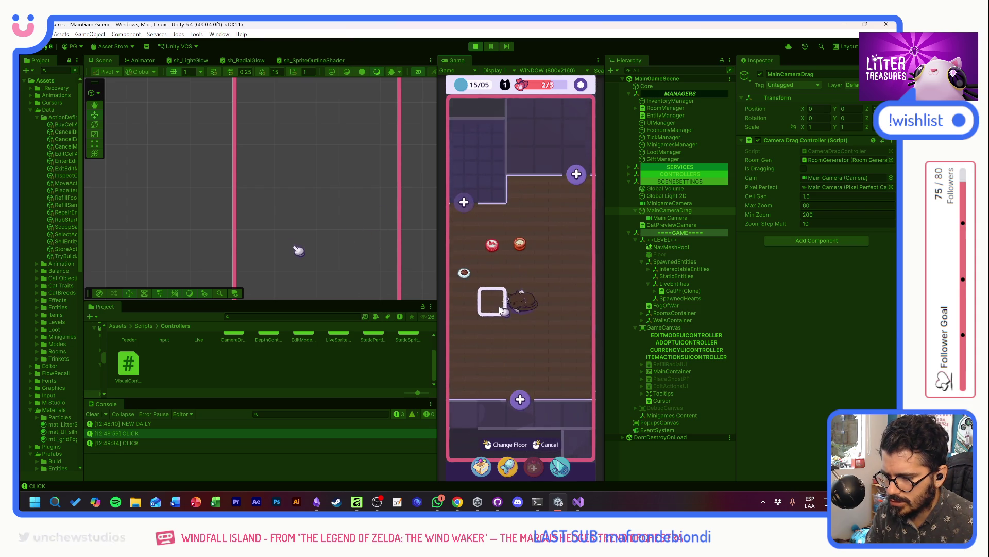
left_click(500, 286)
left_click(467, 292)
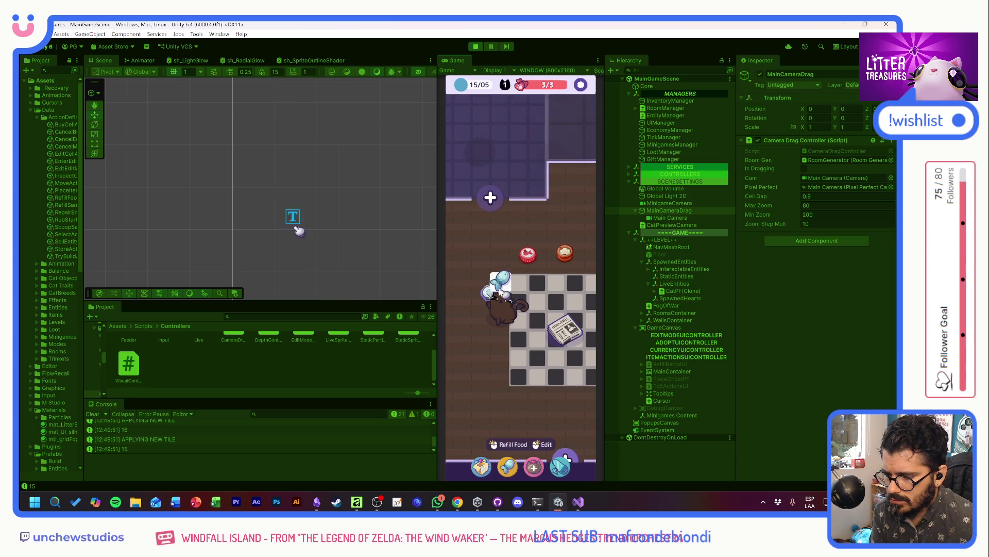
Step: Adopt a new cat, then win a Purrfect Scoop the Treasure for a Scratch Pole
left_click(535, 466)
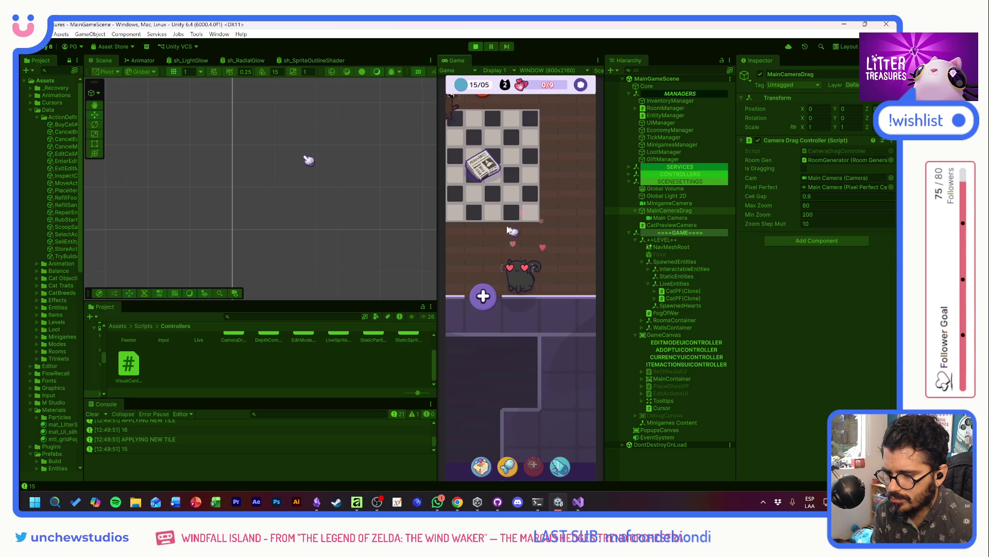
left_click_drag(521, 282, 530, 308)
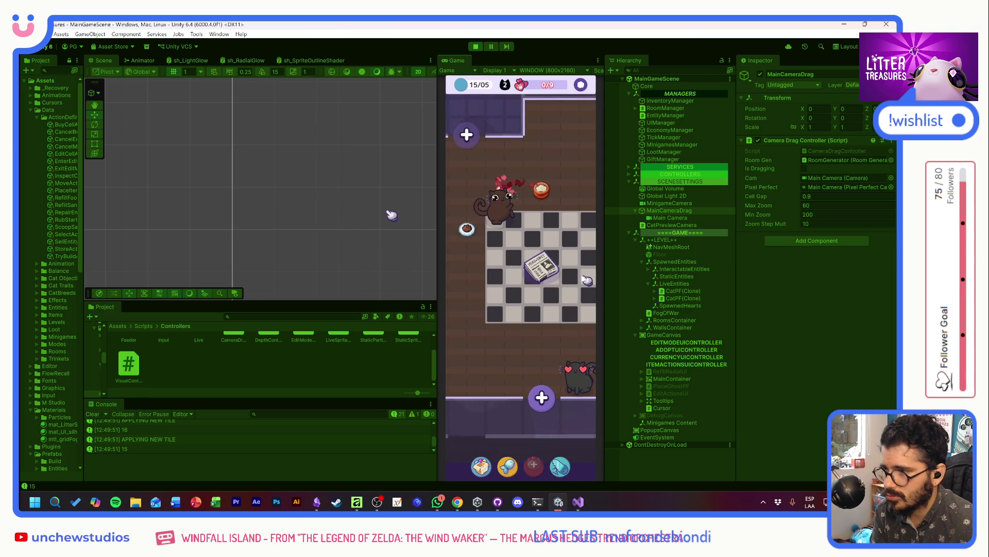
mouse_move(546, 198)
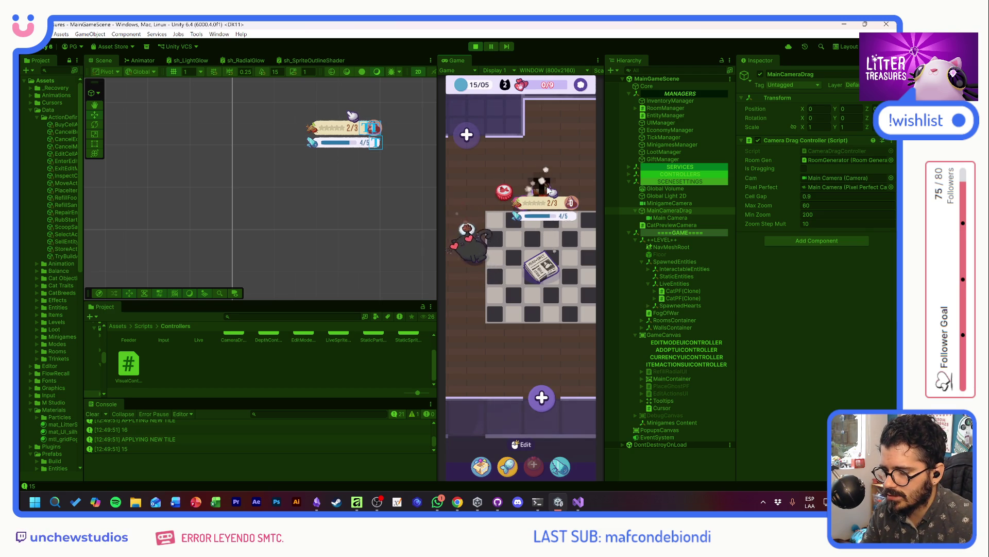
left_click(550, 192)
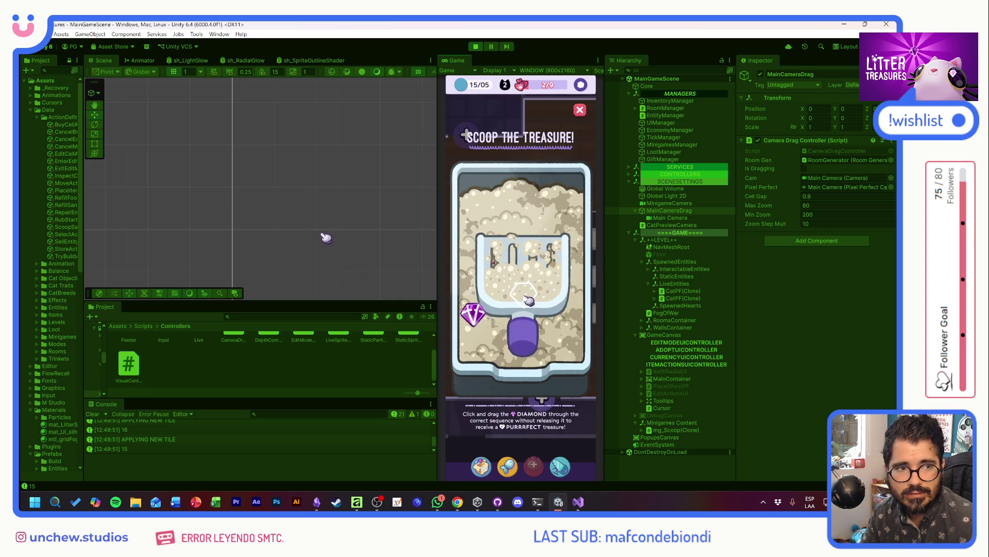
left_click(570, 342)
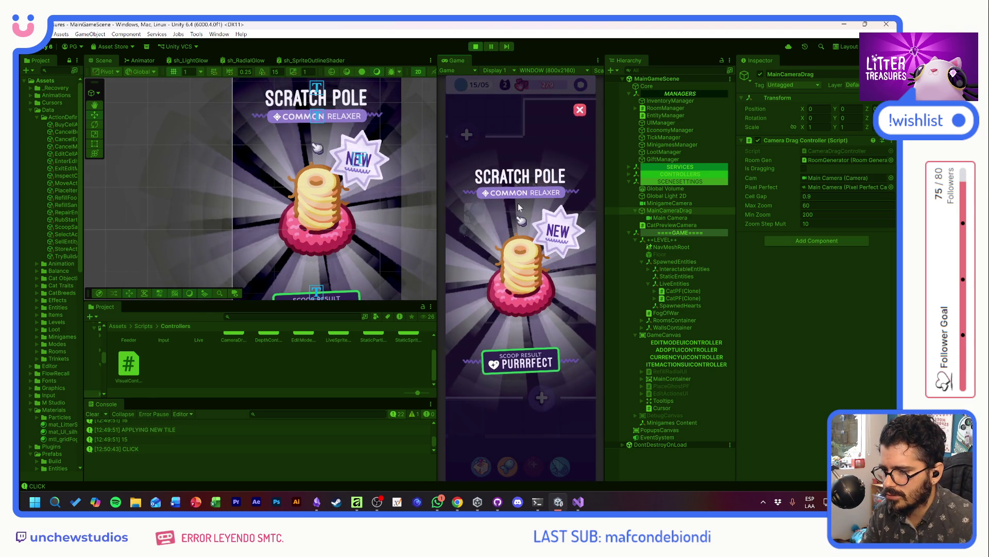
left_click(548, 197)
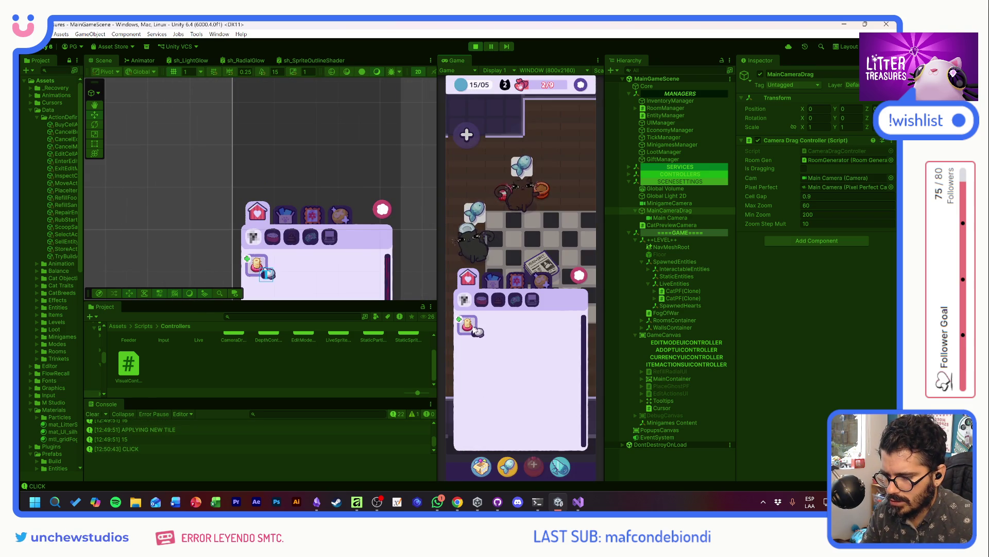
Step: Place the Scratch Pole from the inventory onto the room floor
left_click(475, 330)
left_click(482, 237)
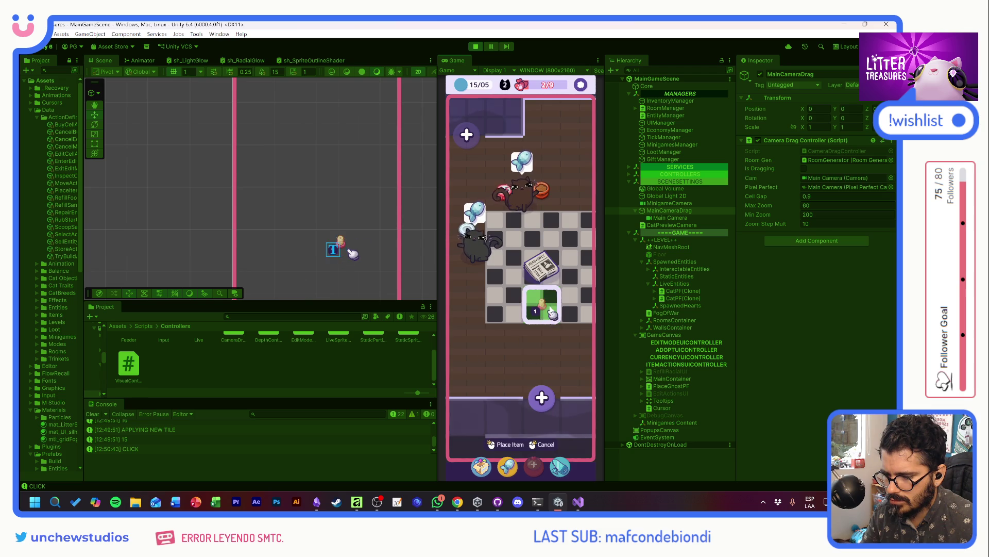
mouse_move(520, 262)
left_mouse_down()
mouse_move(523, 281)
mouse_move(548, 281)
mouse_move(507, 322)
mouse_move(482, 253)
left_mouse_up()
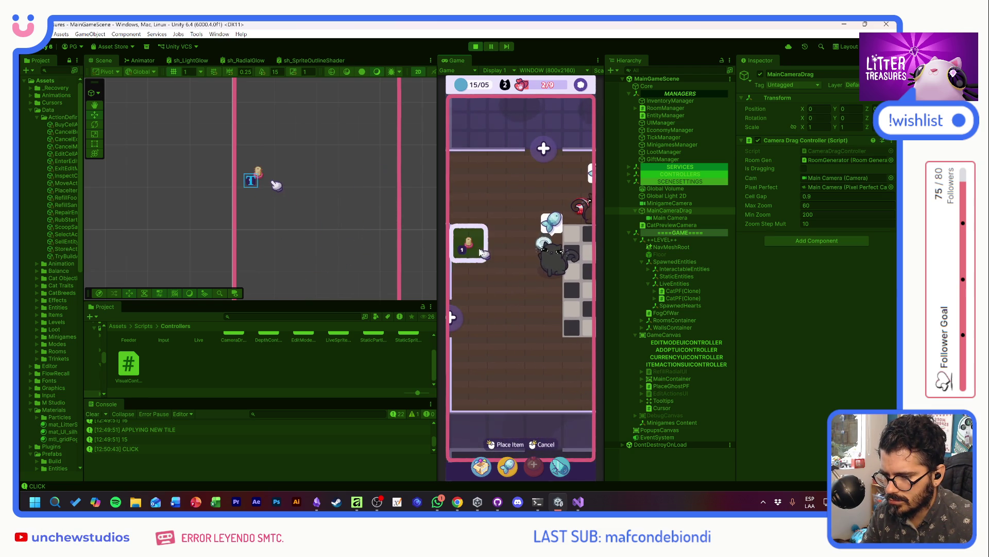
left_click(481, 252)
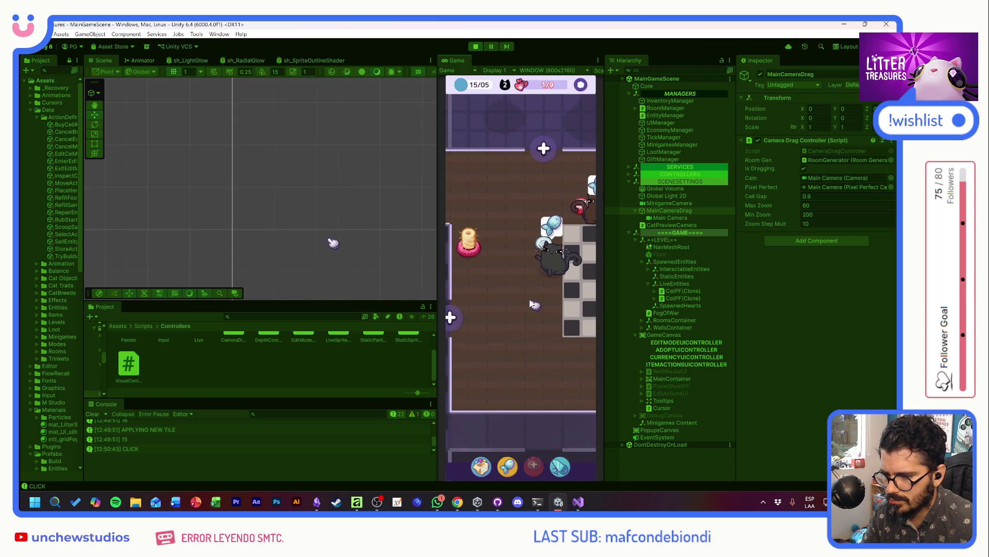
Step: Move the red food bowl just below the Scratch Pole and finish the layout edit
left_click(545, 236)
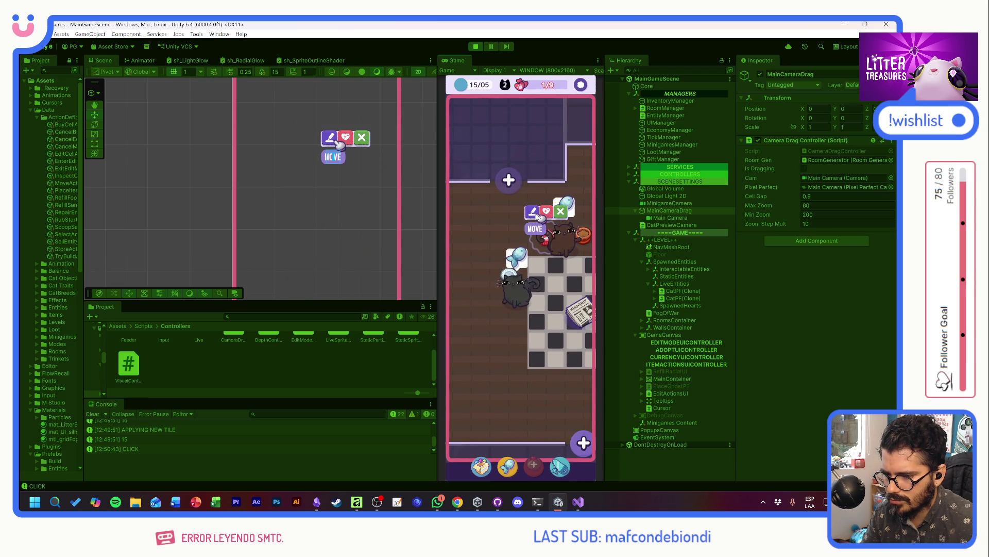
left_click(536, 228)
left_click(522, 297)
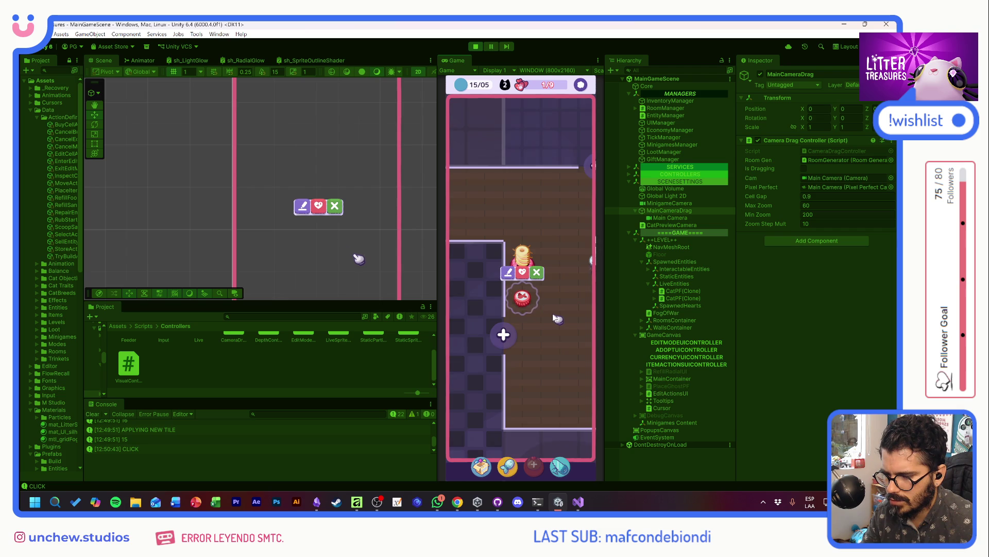
left_click(553, 315)
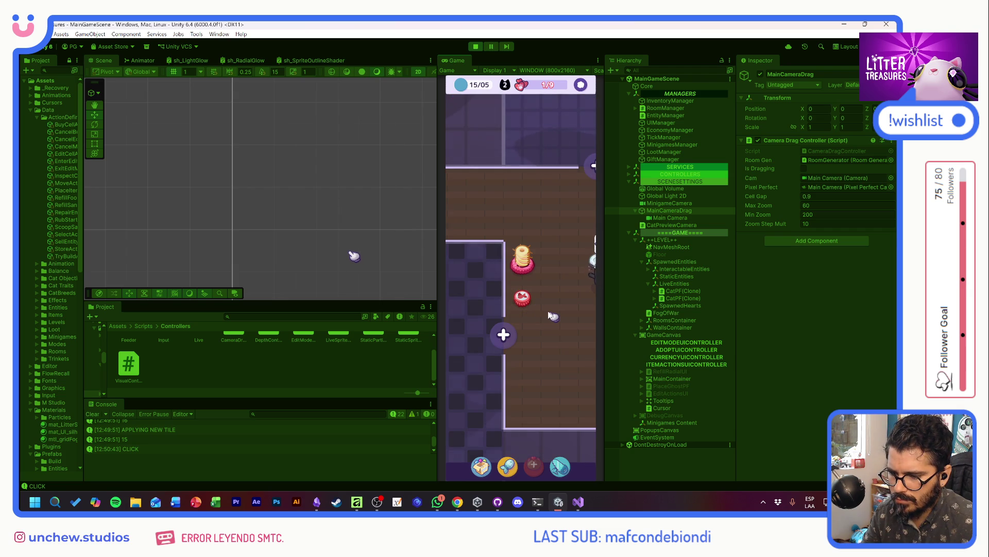
mouse_move(543, 319)
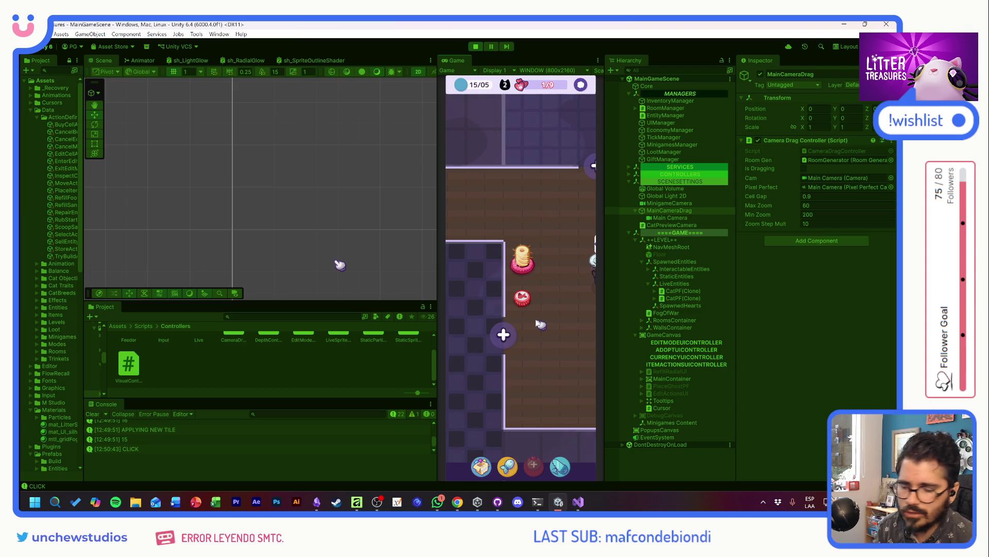
mouse_move(572, 318)
left_mouse_down()
mouse_move(539, 308)
mouse_move(489, 325)
left_mouse_up()
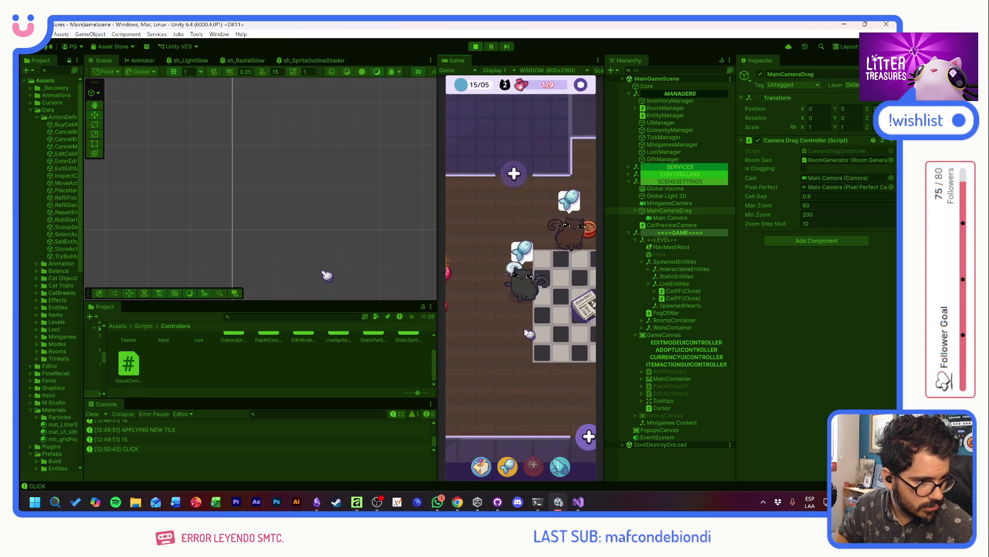
mouse_move(522, 269)
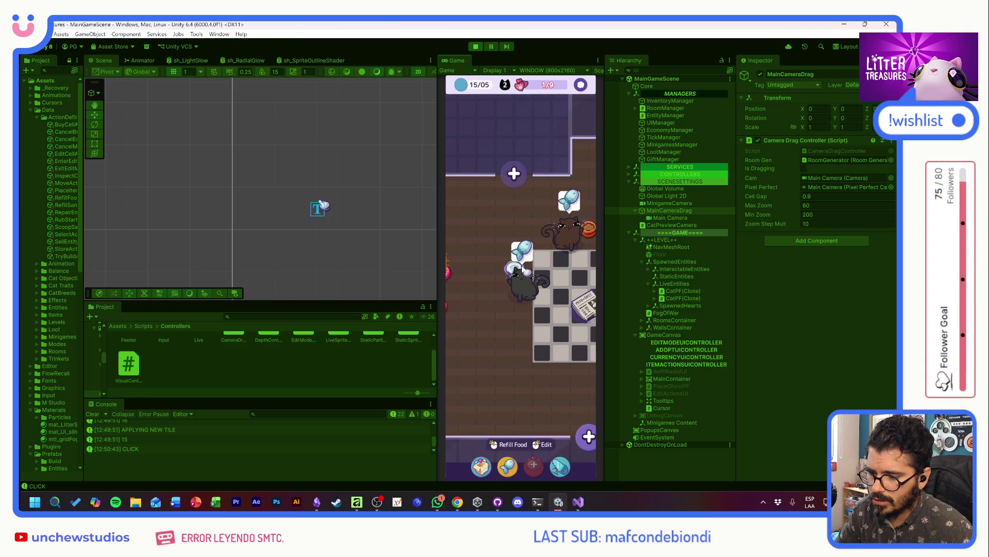
mouse_move(525, 270)
left_mouse_down()
mouse_move(489, 305)
mouse_move(562, 276)
mouse_move(570, 254)
mouse_move(490, 230)
mouse_move(539, 259)
mouse_move(542, 293)
mouse_move(564, 332)
left_mouse_up()
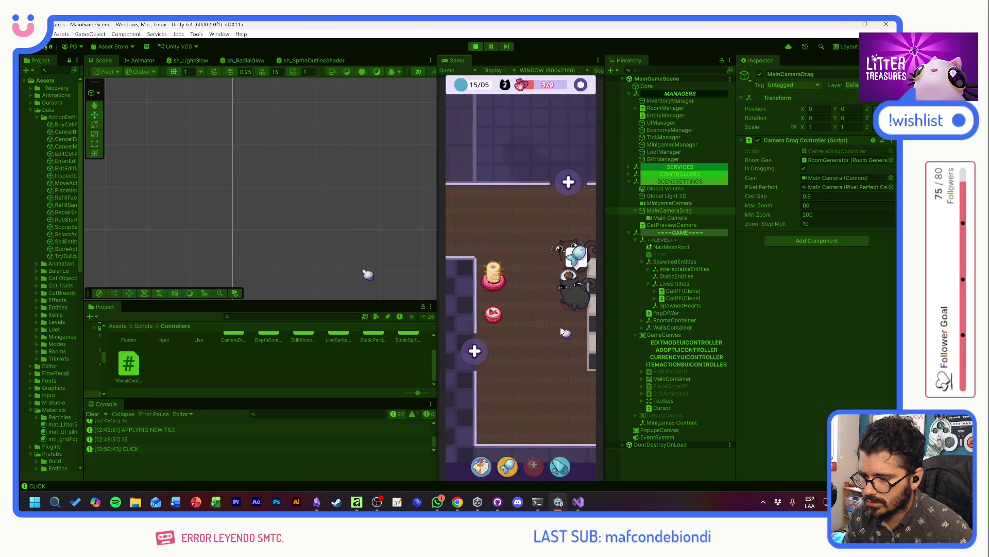
Step: Paint a column of beige floor tiles down the left wall, then exit floor editing
left_click(570, 452)
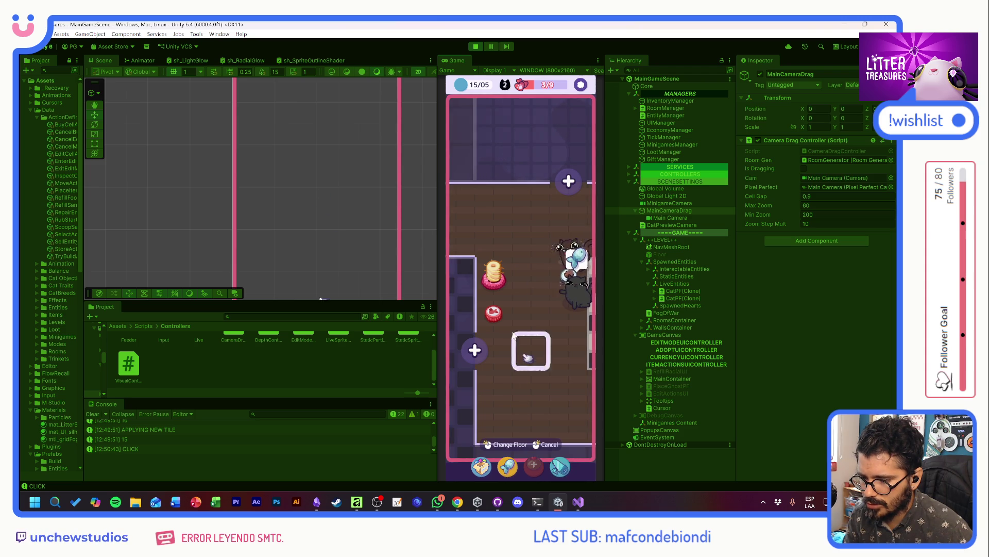
left_click(508, 269)
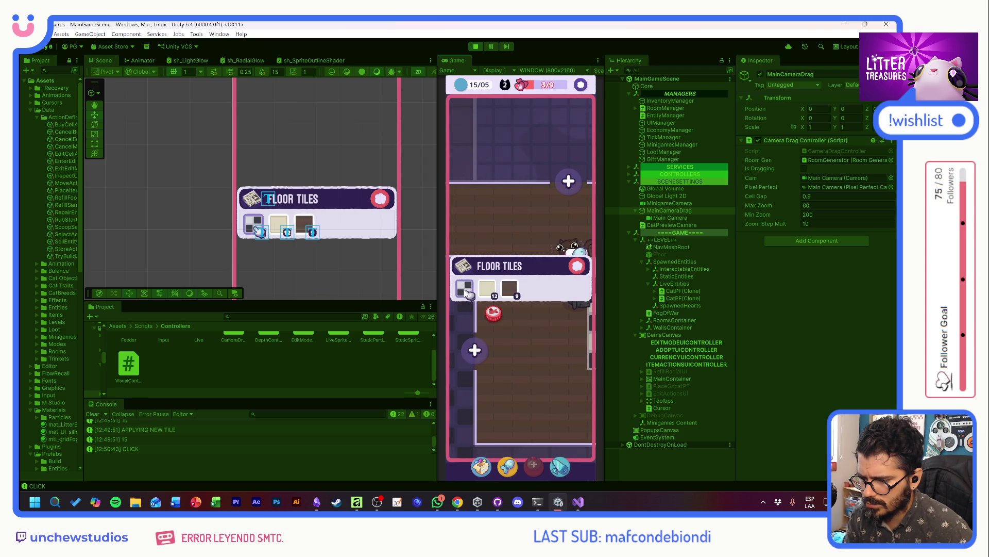
left_click(488, 288)
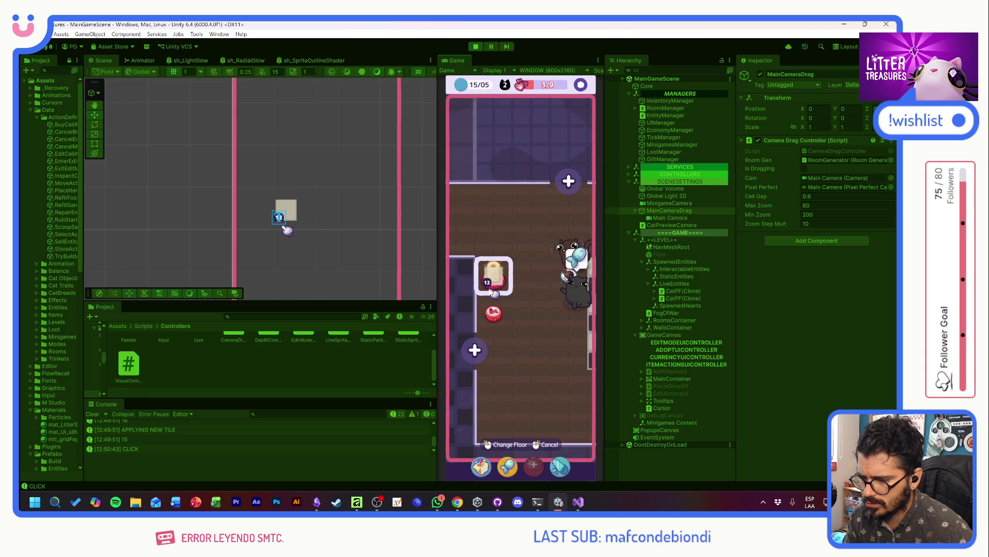
left_click_drag(497, 277, 494, 427)
right_click(554, 340)
mouse_move(546, 334)
left_mouse_down()
mouse_move(509, 294)
mouse_move(526, 302)
mouse_move(510, 330)
mouse_move(523, 347)
mouse_move(543, 342)
left_mouse_up()
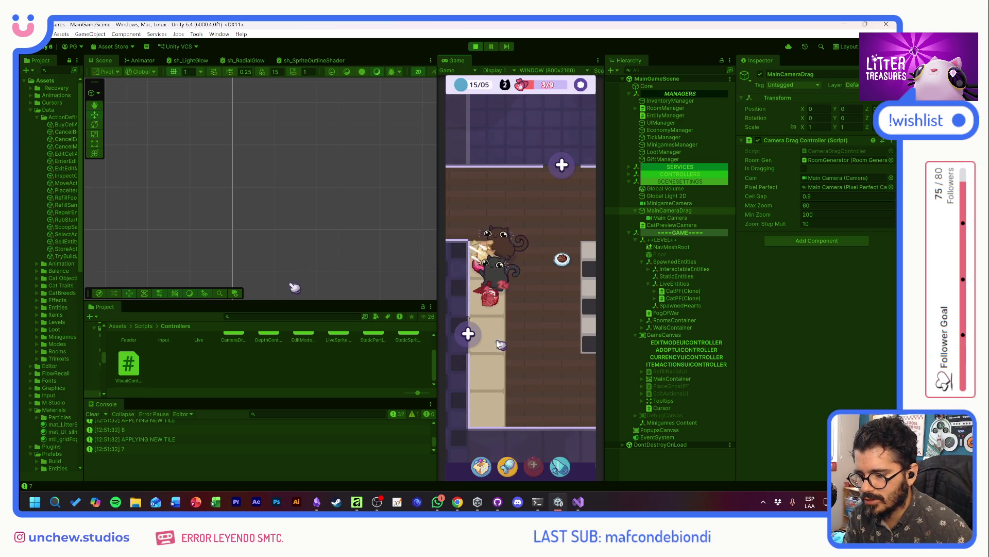
Step: Scoop the cat's treasure and collect the Pot Soil reward
mouse_move(501, 336)
left_mouse_down()
mouse_move(486, 280)
mouse_move(530, 230)
mouse_move(494, 208)
left_mouse_up()
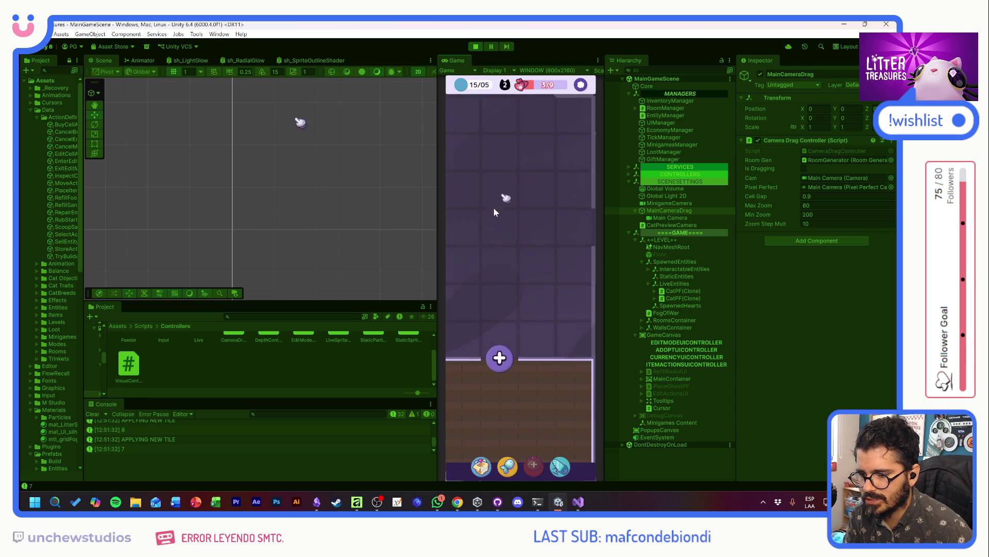
mouse_move(505, 297)
left_mouse_down()
mouse_move(496, 281)
mouse_move(543, 229)
mouse_move(510, 259)
mouse_move(531, 247)
left_mouse_up()
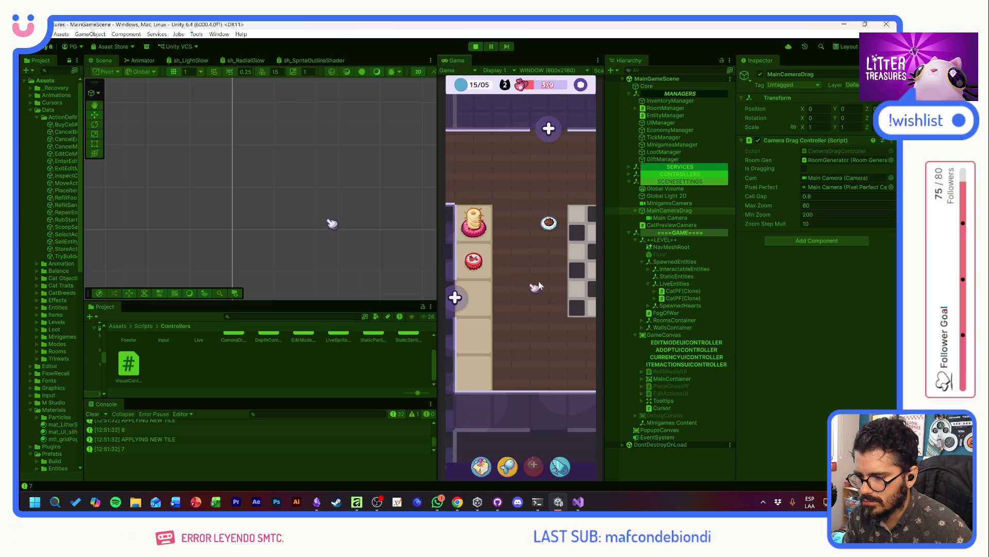
mouse_move(537, 286)
left_mouse_down()
mouse_move(482, 302)
mouse_move(454, 294)
mouse_move(521, 334)
mouse_move(494, 309)
mouse_move(507, 291)
left_mouse_up()
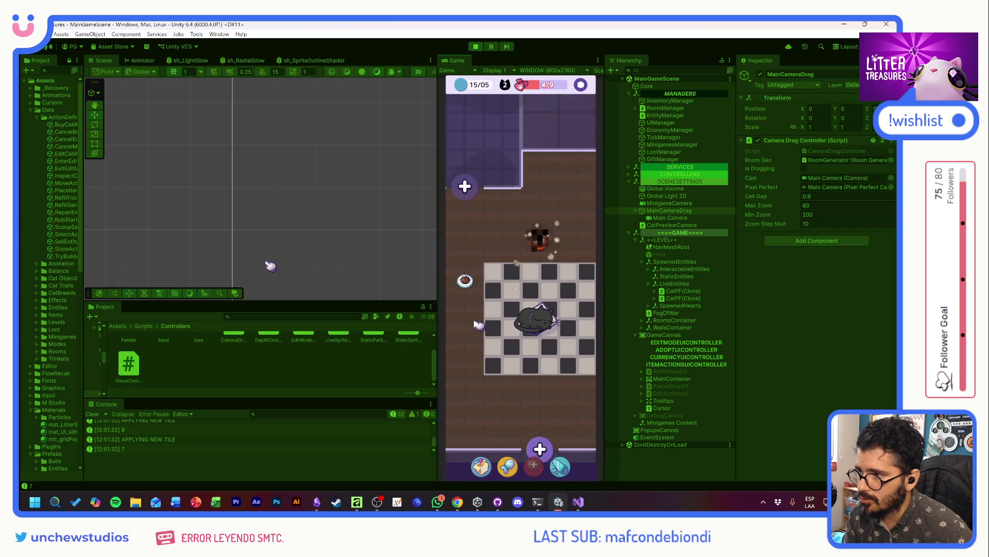
left_click_drag(483, 324, 485, 336)
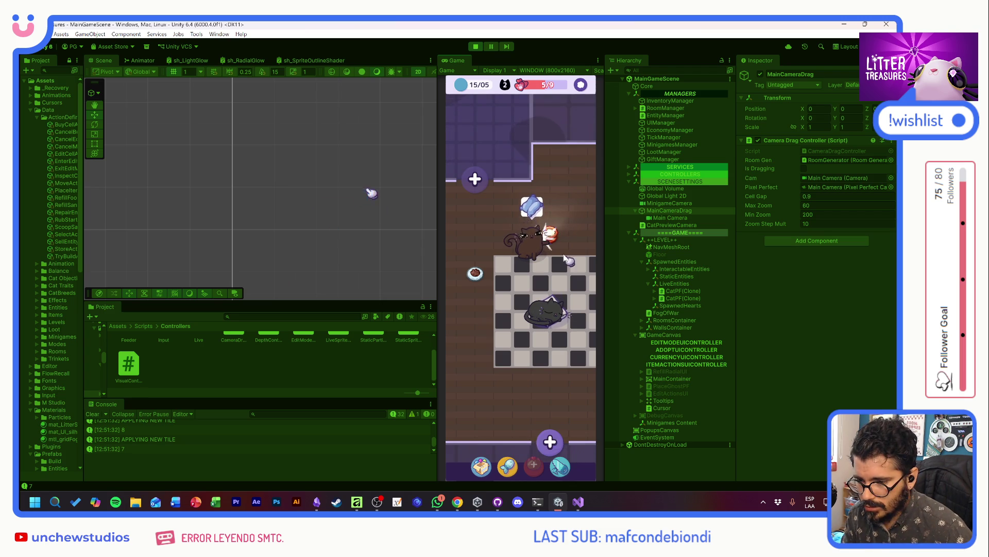
left_click(553, 261)
mouse_move(474, 315)
left_mouse_down()
mouse_move(495, 274)
mouse_move(553, 319)
left_mouse_up()
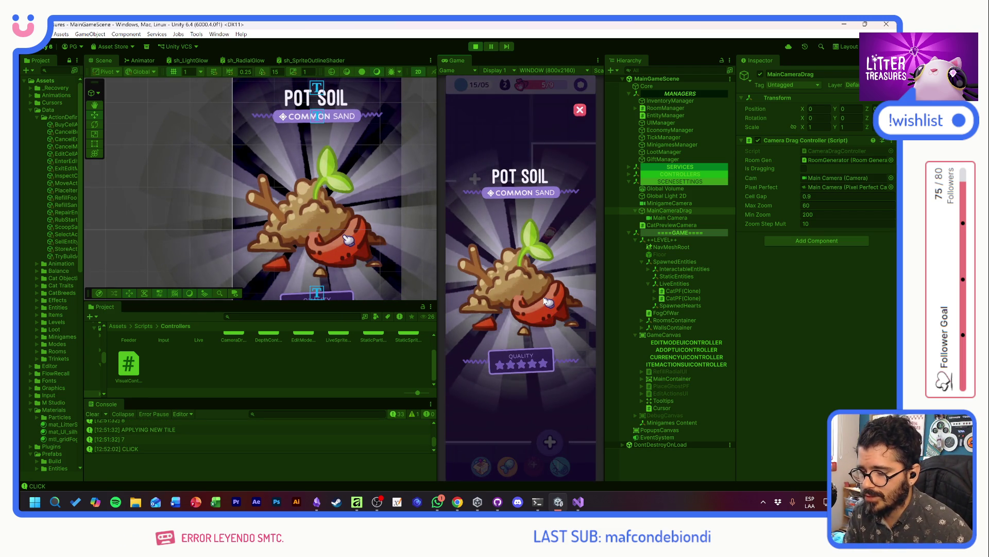
left_click(546, 309)
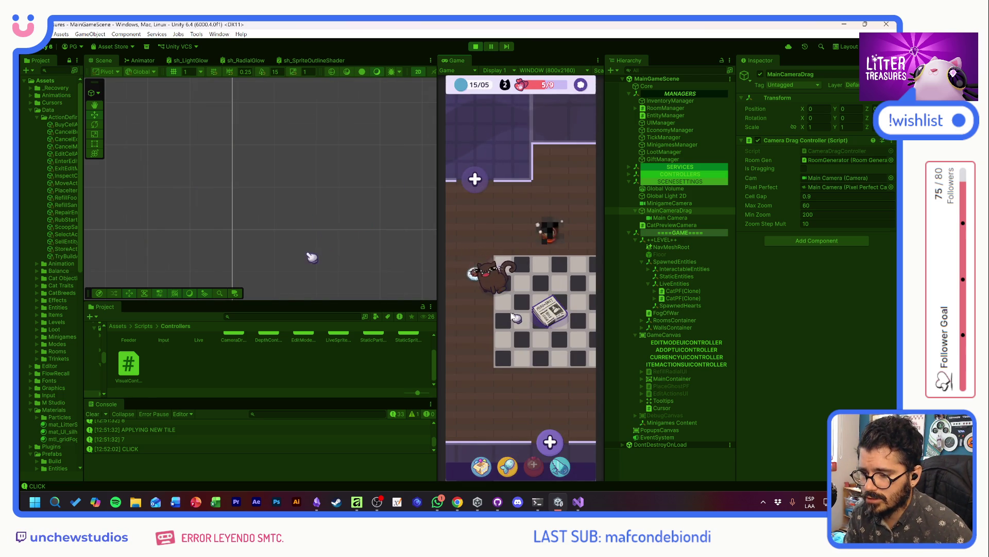
Step: Scoop the cat on the checkerboard again for a Generic Food reward, reaching 7/9
mouse_move(492, 343)
left_mouse_down()
mouse_move(563, 330)
mouse_move(566, 320)
mouse_move(537, 310)
mouse_move(540, 298)
mouse_move(487, 281)
mouse_move(499, 241)
mouse_move(521, 276)
left_mouse_up()
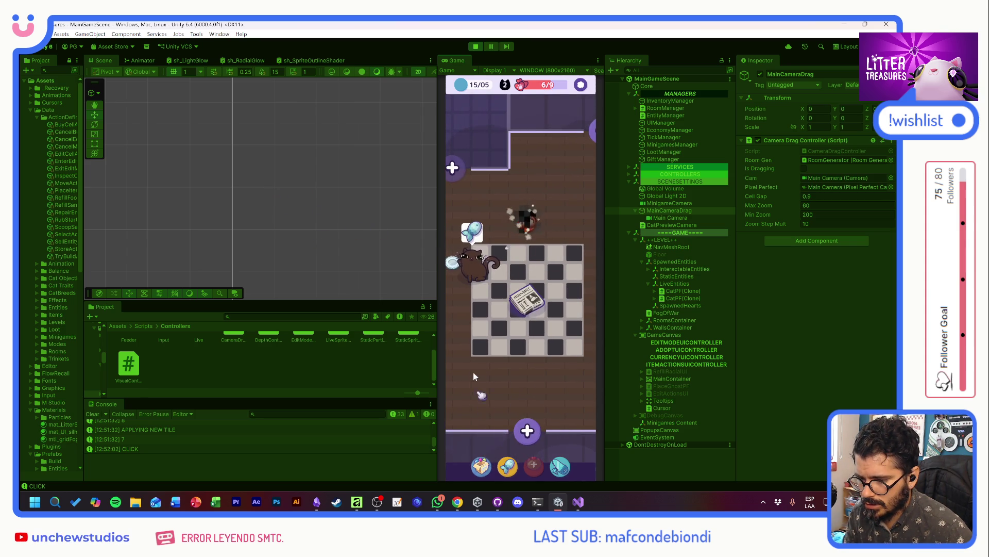
left_click_drag(473, 376, 523, 371)
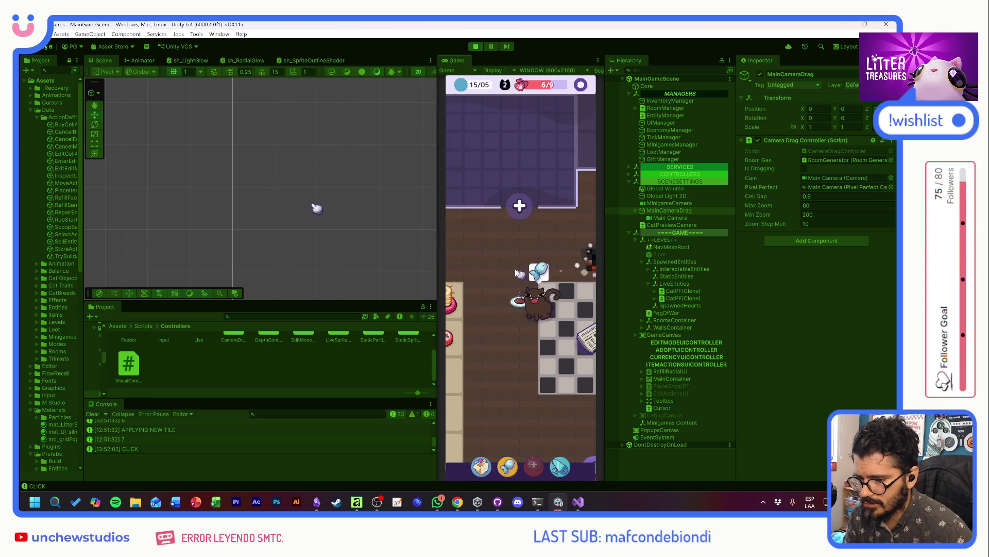
left_click(575, 311)
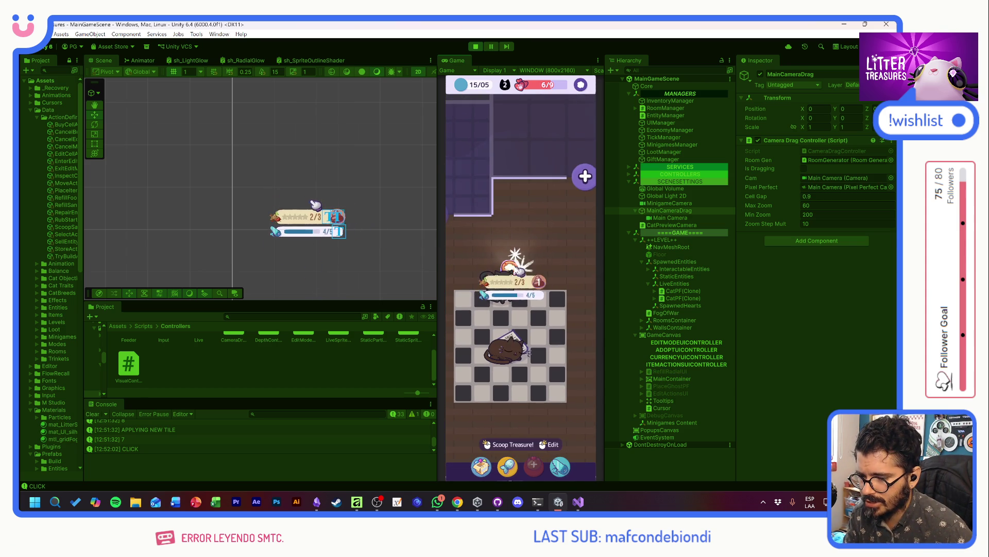
left_click(515, 272)
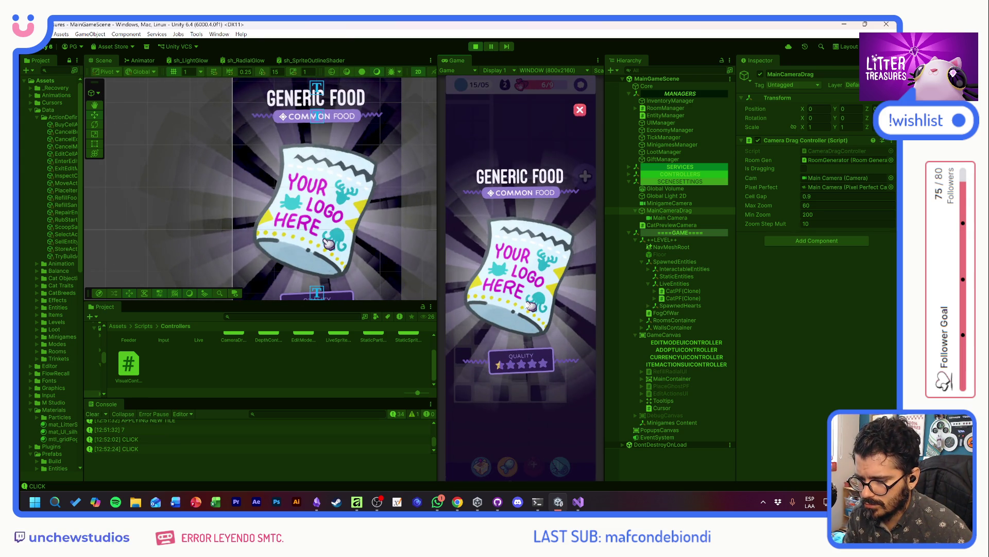
left_click_drag(510, 327, 573, 297)
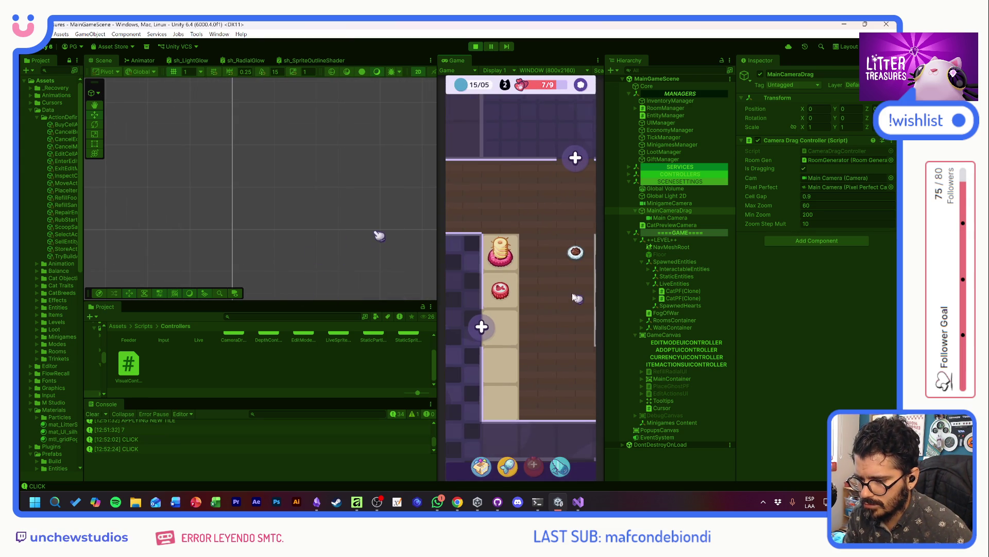
left_click(481, 326)
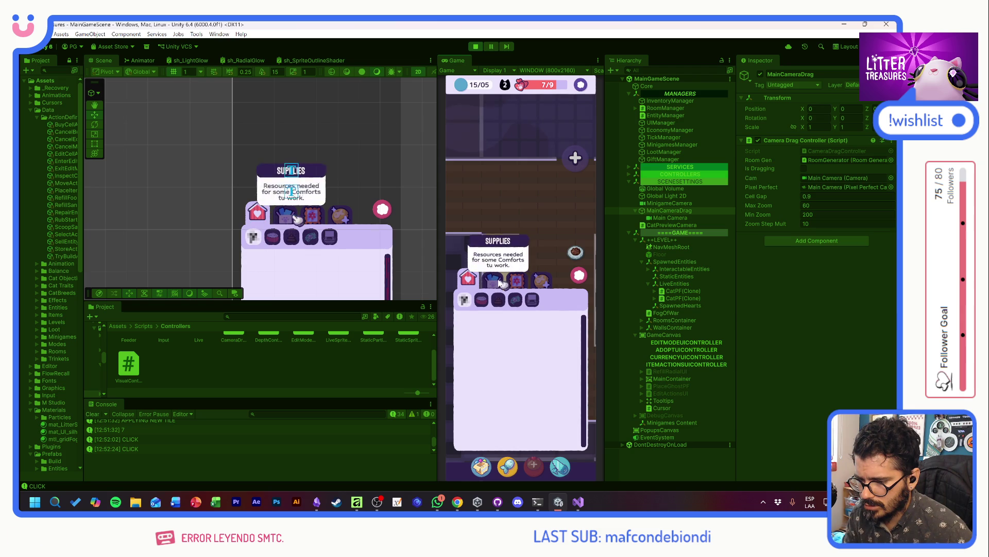
Step: Close the build options and adopt a third cat once hearts reach 9/9
left_click(476, 317)
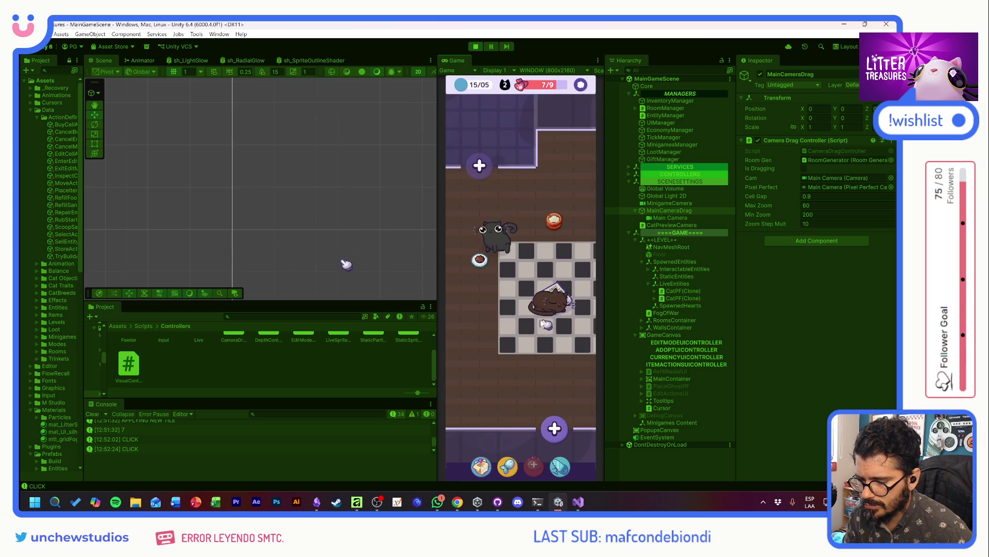
left_click_drag(511, 330, 499, 354)
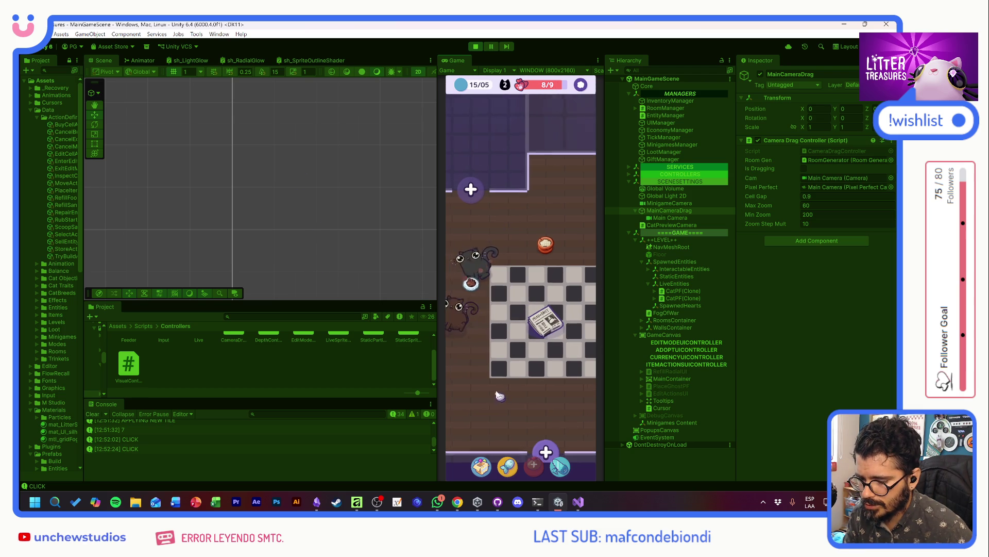
left_click_drag(510, 354, 556, 404)
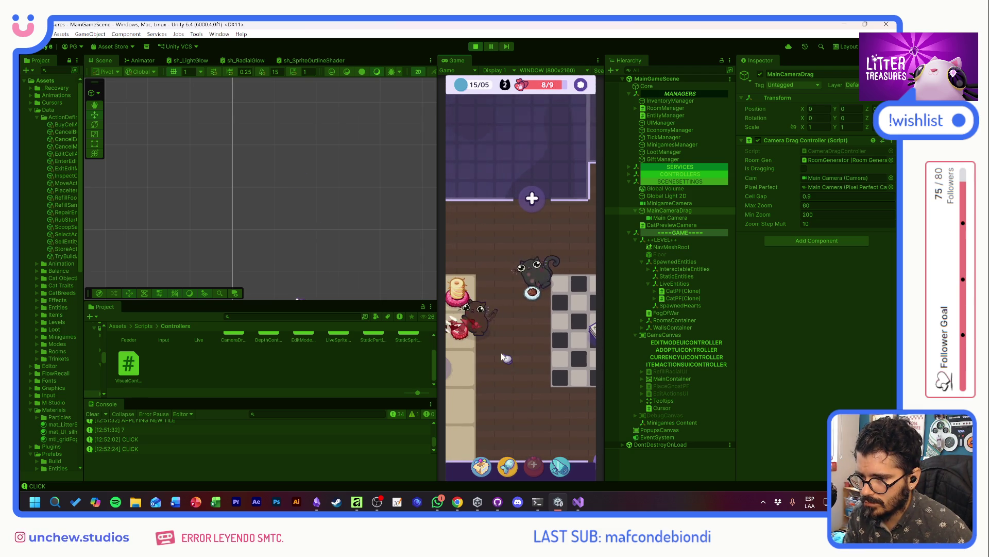
mouse_move(540, 469)
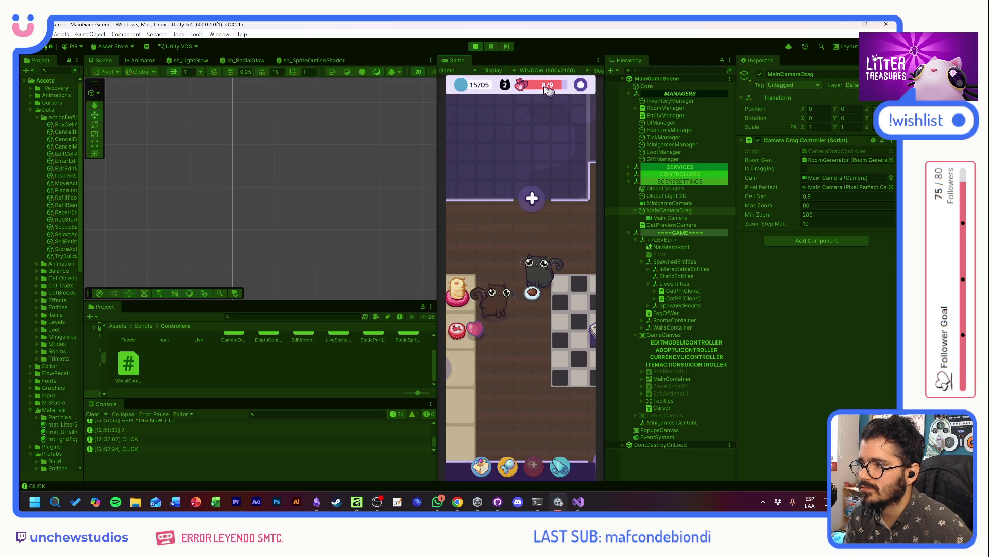
mouse_move(474, 330)
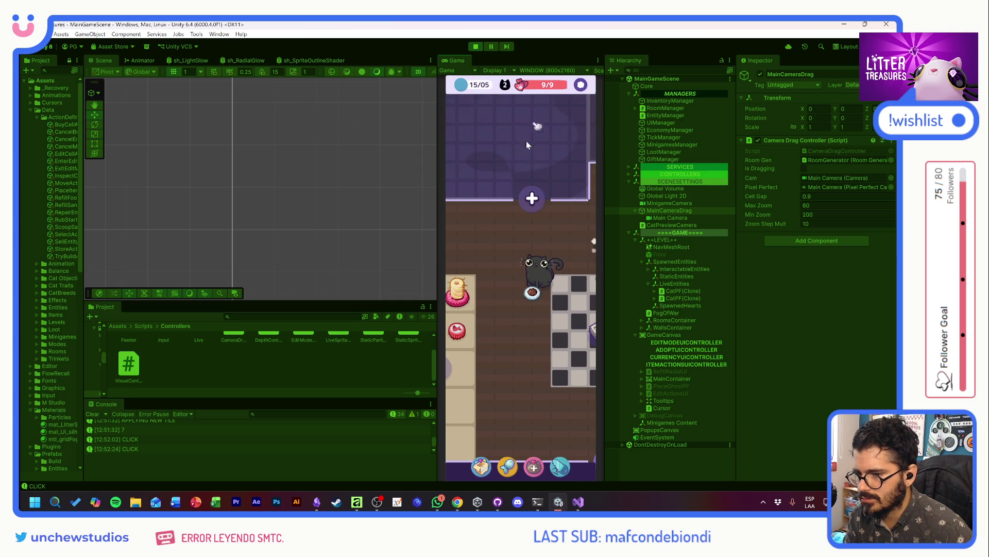
mouse_move(513, 341)
left_mouse_down()
mouse_move(369, 289)
mouse_move(507, 364)
left_mouse_up()
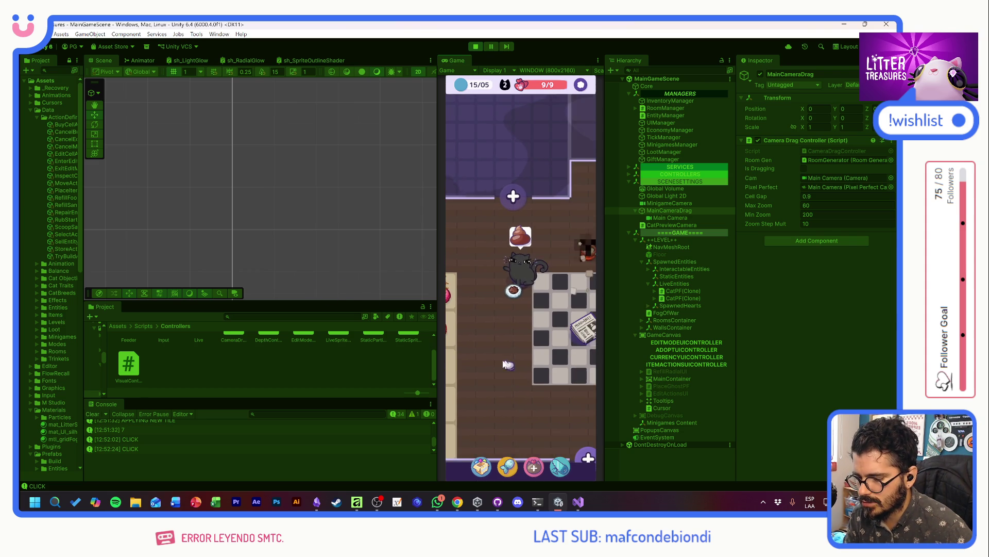
left_click(534, 467)
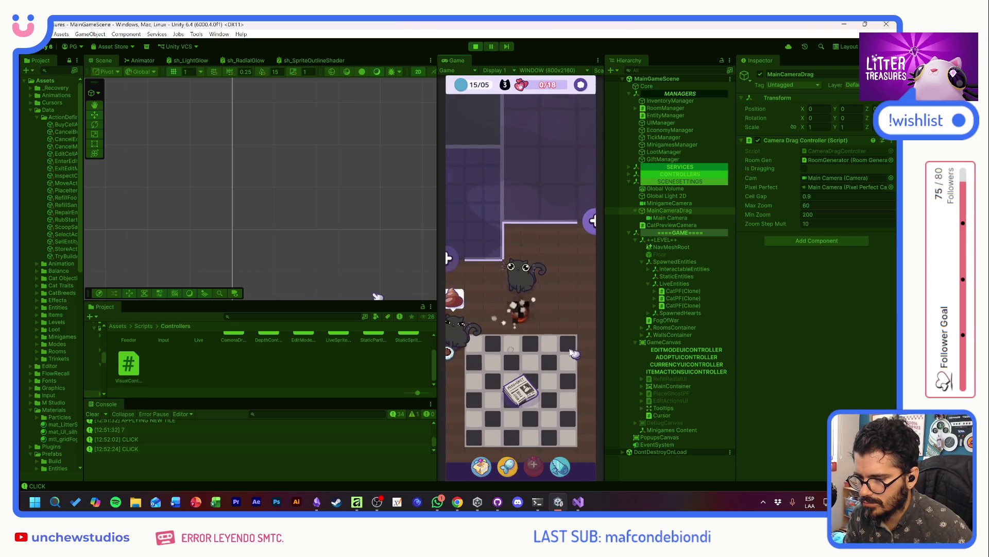
Step: Scoop the litter beside the cat and check the inventory
mouse_move(523, 277)
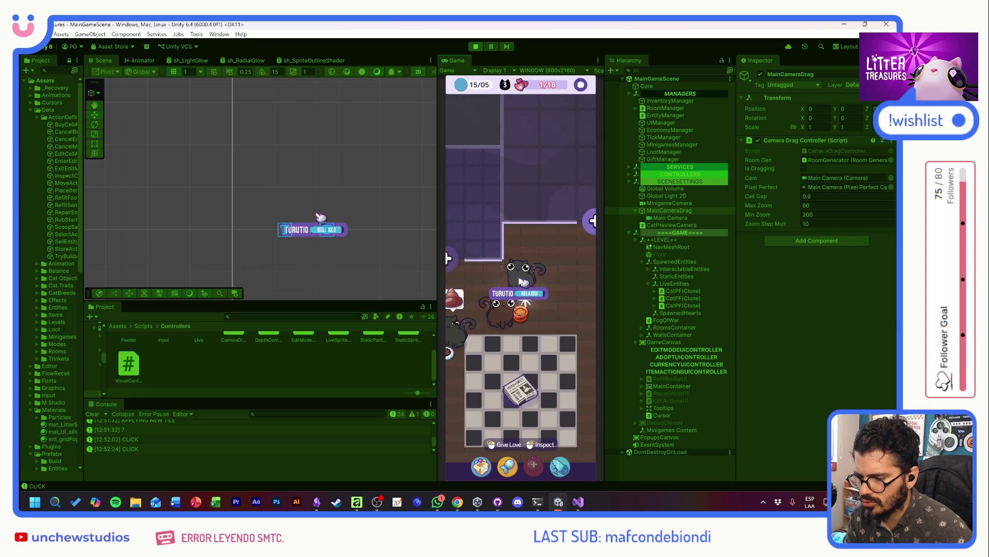
left_click(520, 315)
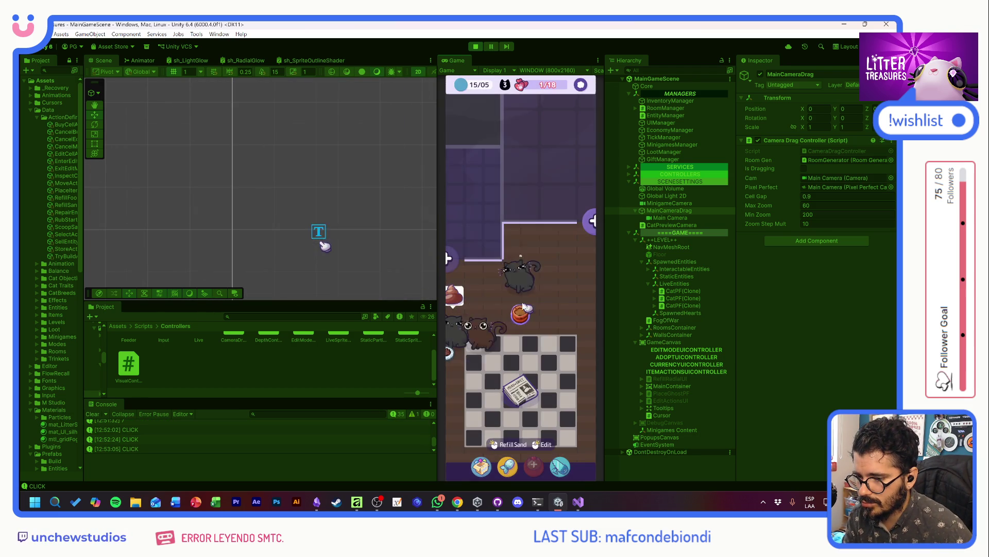
mouse_move(497, 318)
left_mouse_down()
mouse_move(560, 249)
mouse_move(503, 322)
mouse_move(523, 267)
mouse_move(481, 322)
mouse_move(470, 289)
mouse_move(466, 304)
mouse_move(527, 348)
left_mouse_up()
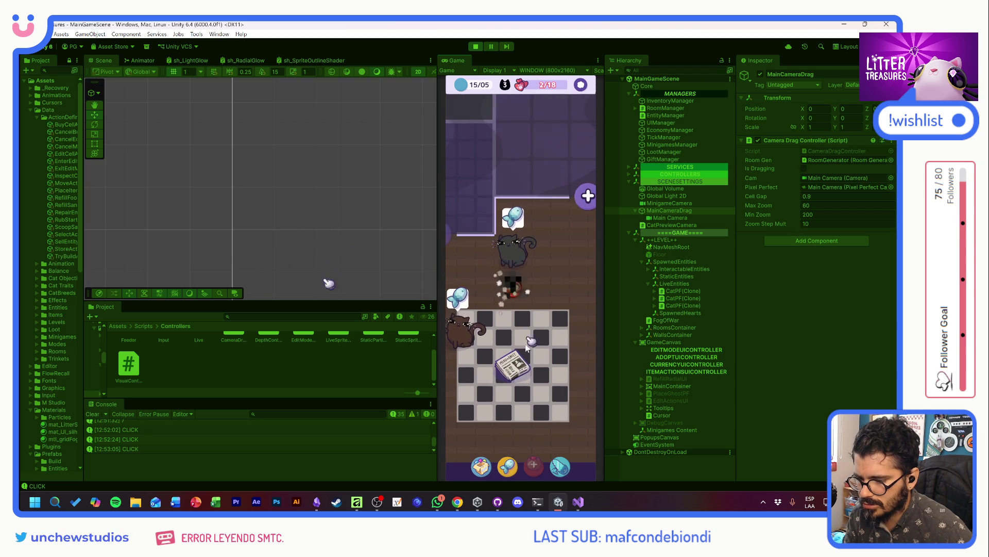
left_click(484, 465)
left_click(579, 274)
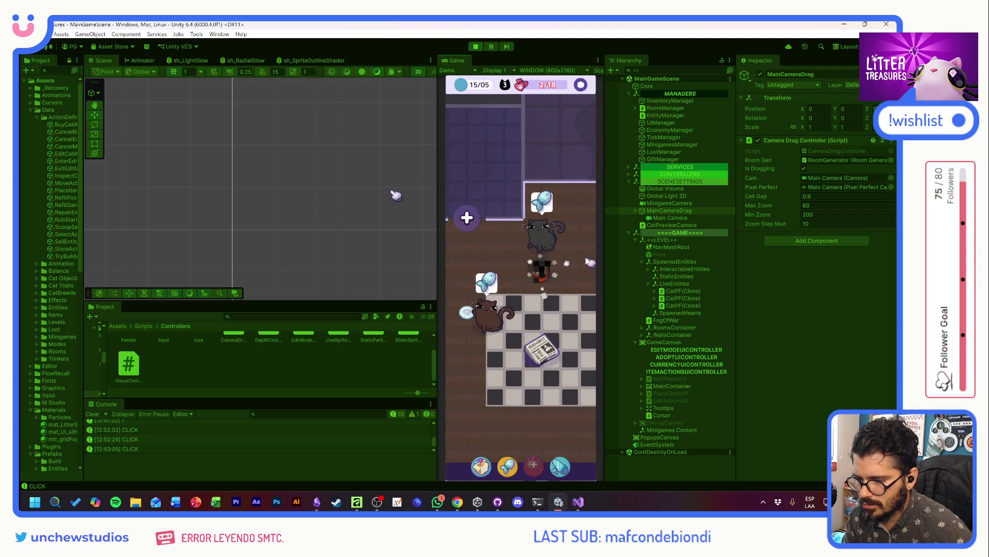
Step: Select a cat and scoop the litter next to it for Common Pot Soil, reaching 5/18
mouse_move(467, 292)
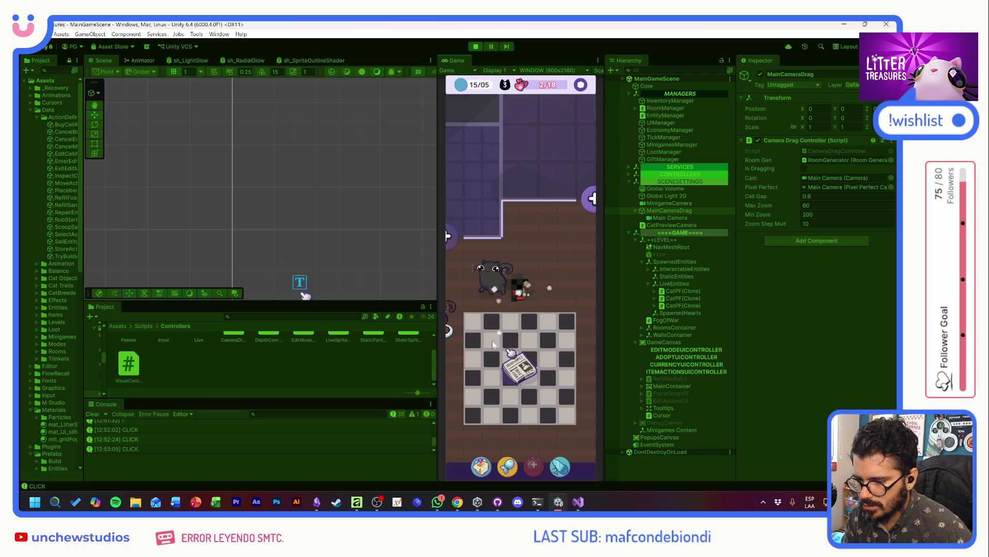
mouse_move(508, 418)
left_mouse_down()
mouse_move(525, 331)
mouse_move(560, 338)
mouse_move(463, 335)
left_mouse_up()
left_click(540, 273)
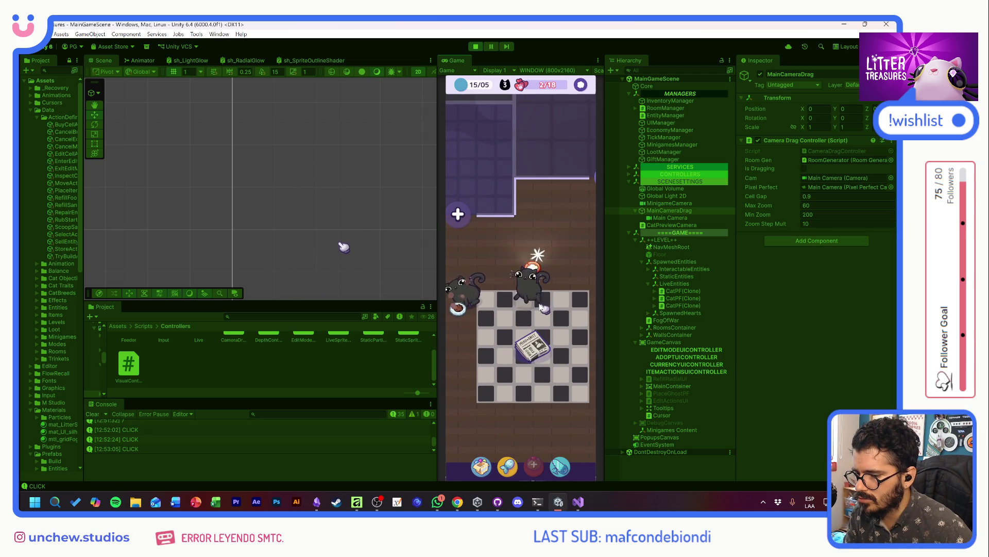
left_click(536, 269)
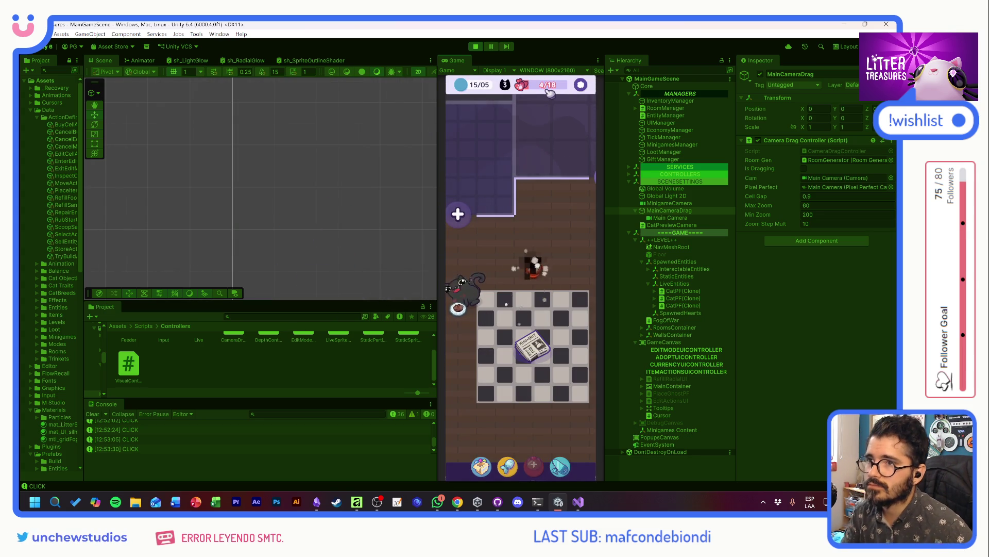
key("alt+Tab")
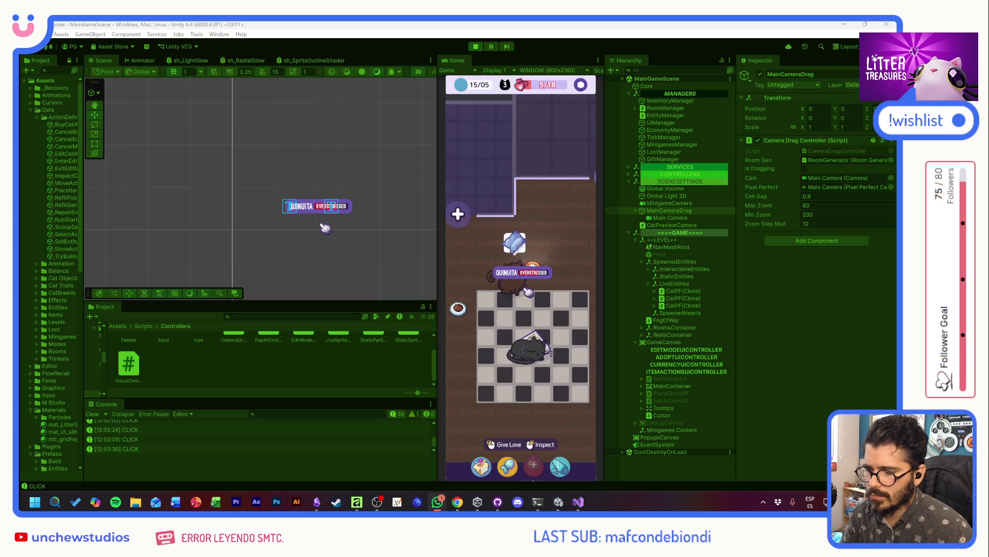
key("alt+Tab")
Step: Trace the diamond through points 1–3 for a Purrfect Uncommon Yellow Jello
mouse_move(529, 342)
left_mouse_down()
mouse_move(451, 331)
mouse_move(524, 363)
left_mouse_up()
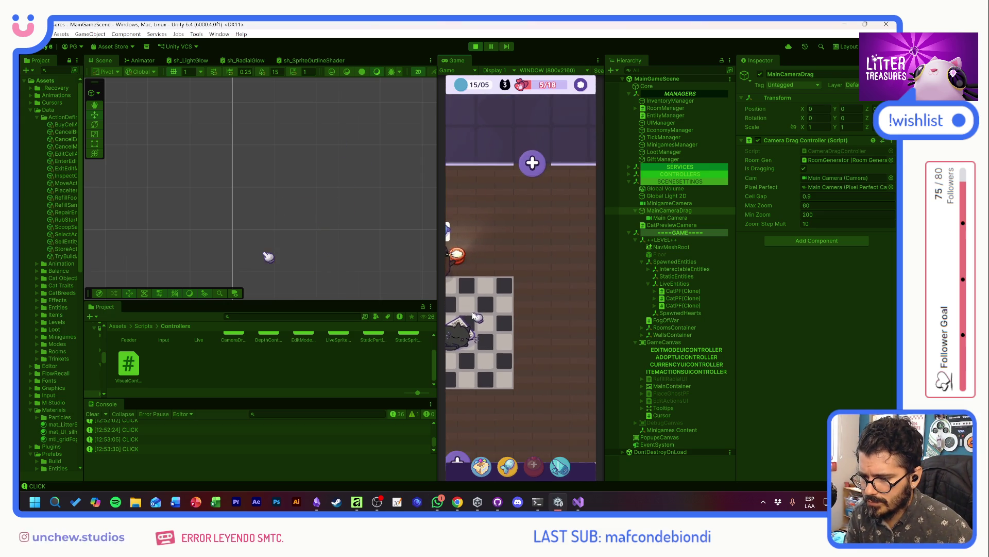
left_click(482, 466)
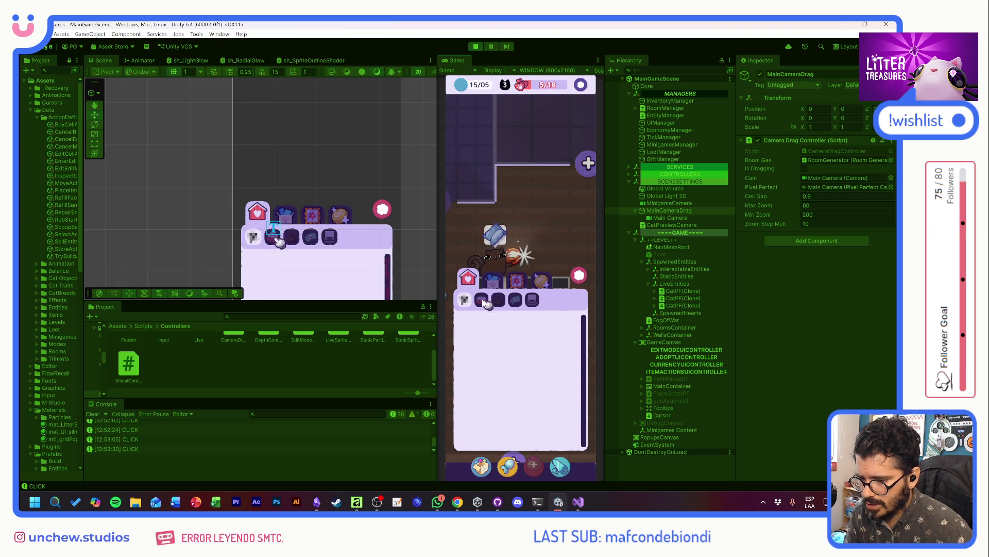
left_click(580, 276)
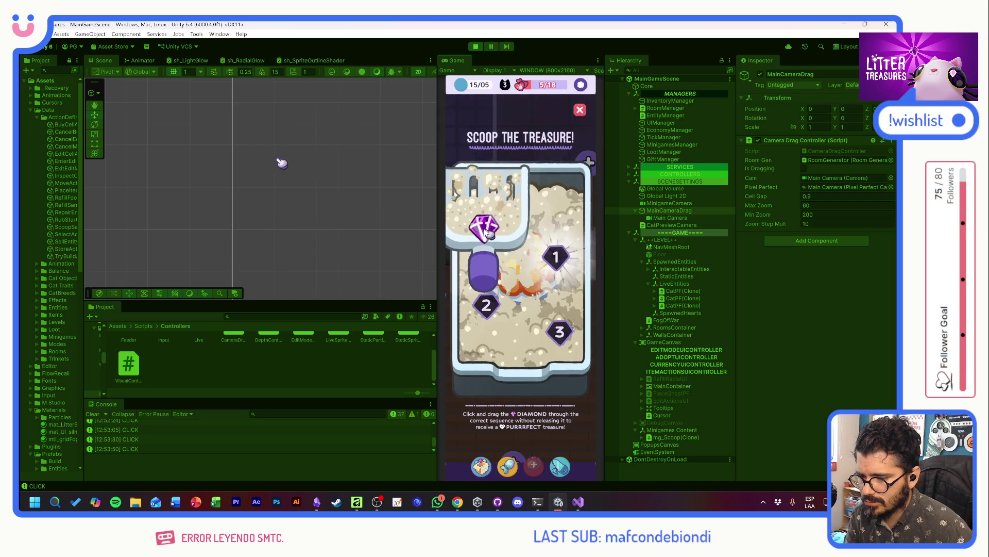
mouse_move(487, 233)
left_mouse_down()
mouse_move(464, 299)
mouse_move(573, 345)
left_mouse_up()
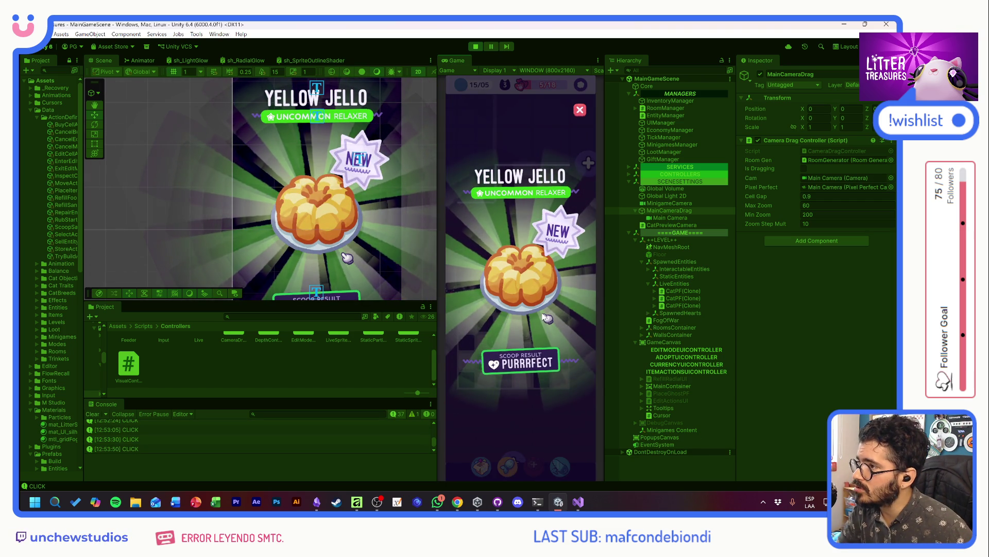
left_click(562, 263)
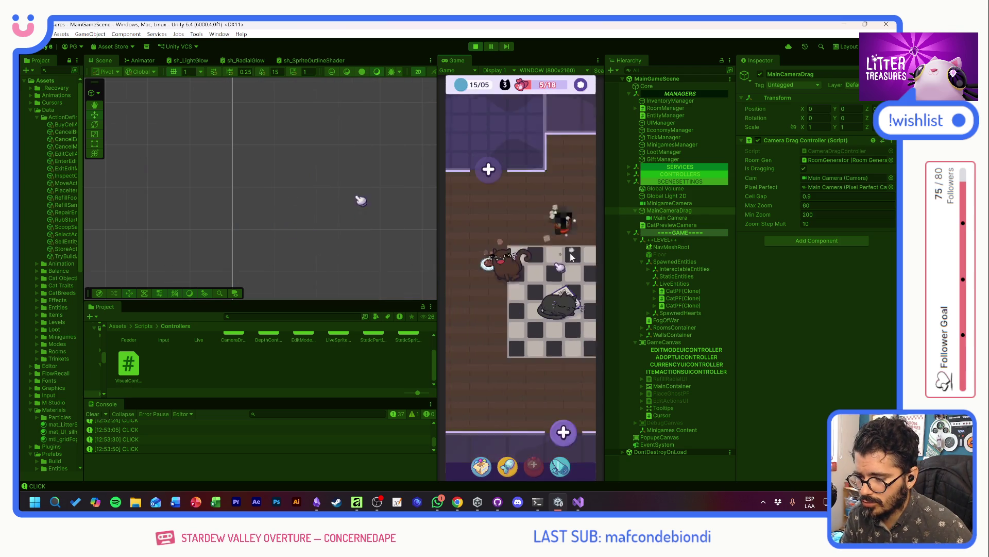
left_click_drag(571, 257, 324, 229)
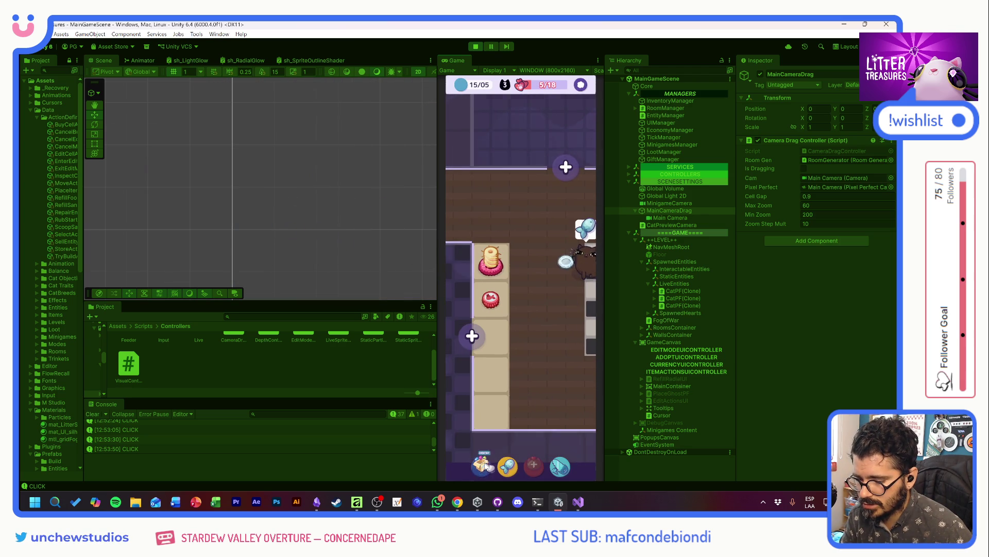
Step: Drop the Yellow Jello onto the floor strip, then start scooping the litter by the cats
left_click(484, 466)
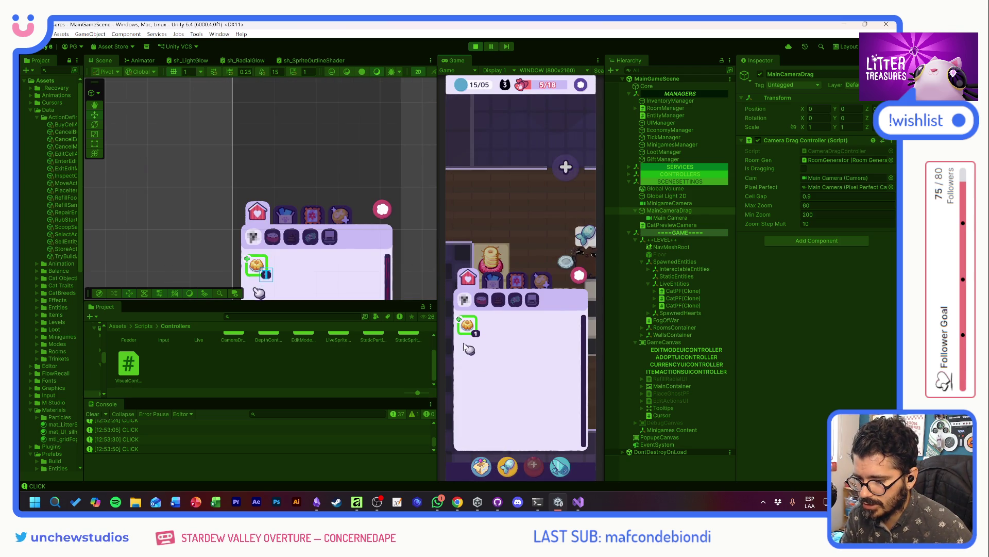
mouse_move(470, 326)
left_mouse_down()
mouse_move(470, 338)
mouse_move(504, 344)
left_mouse_up()
mouse_move(491, 263)
mouse_move(500, 343)
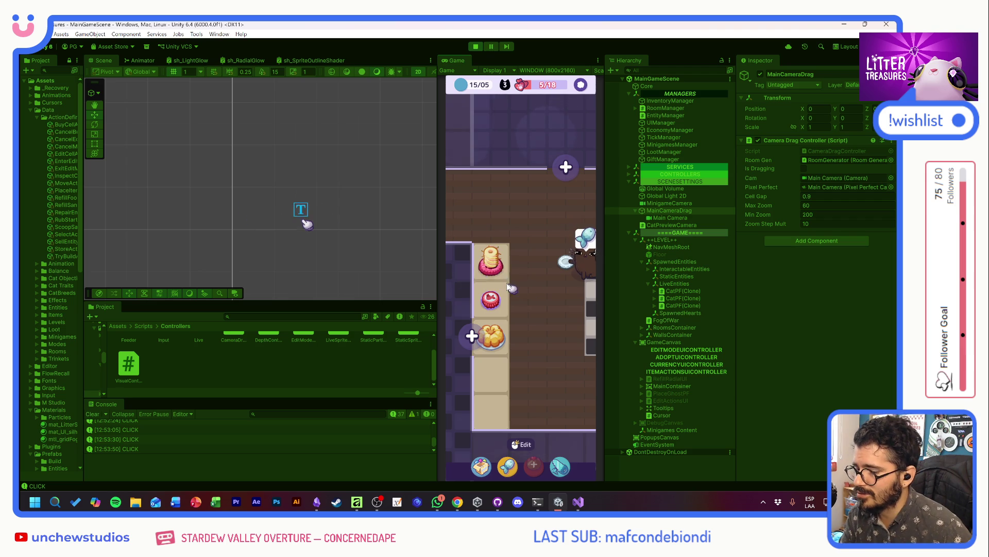
mouse_move(540, 304)
left_mouse_down()
mouse_move(493, 336)
mouse_move(520, 344)
mouse_move(525, 322)
left_mouse_up()
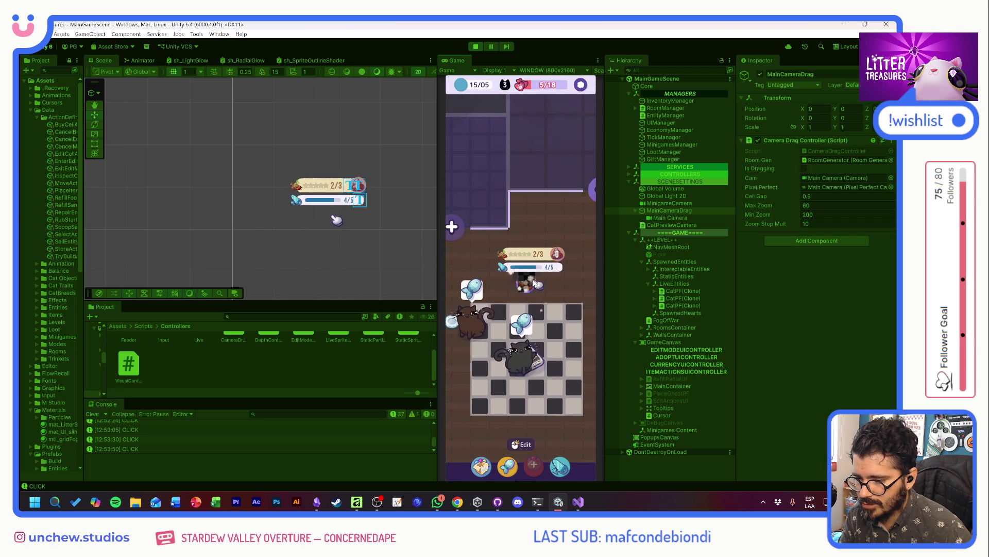
left_click(335, 259)
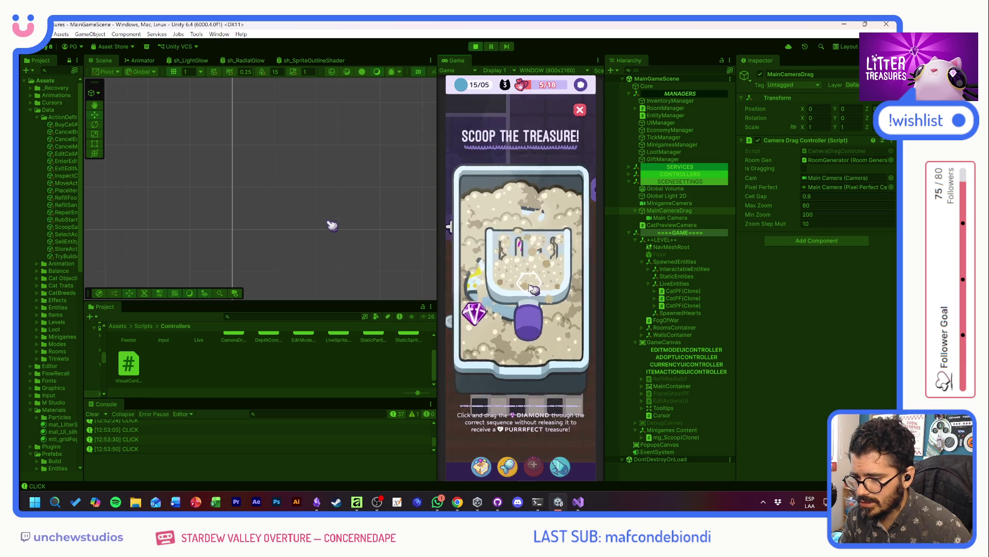
Step: Complete the scoop and collect the one-star Common Generic Food, bringing hearts to 7/18
left_click_drag(477, 316, 471, 301)
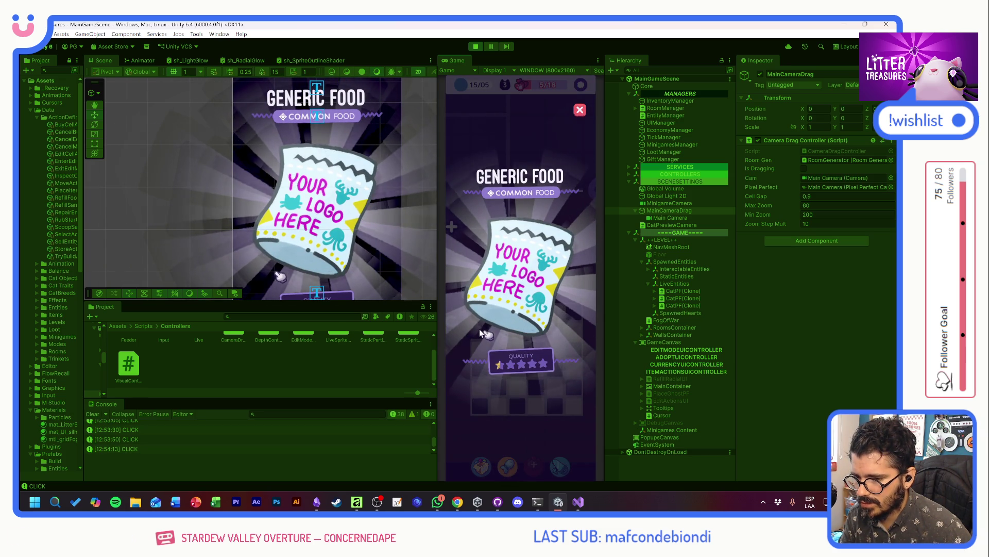
left_click(484, 326)
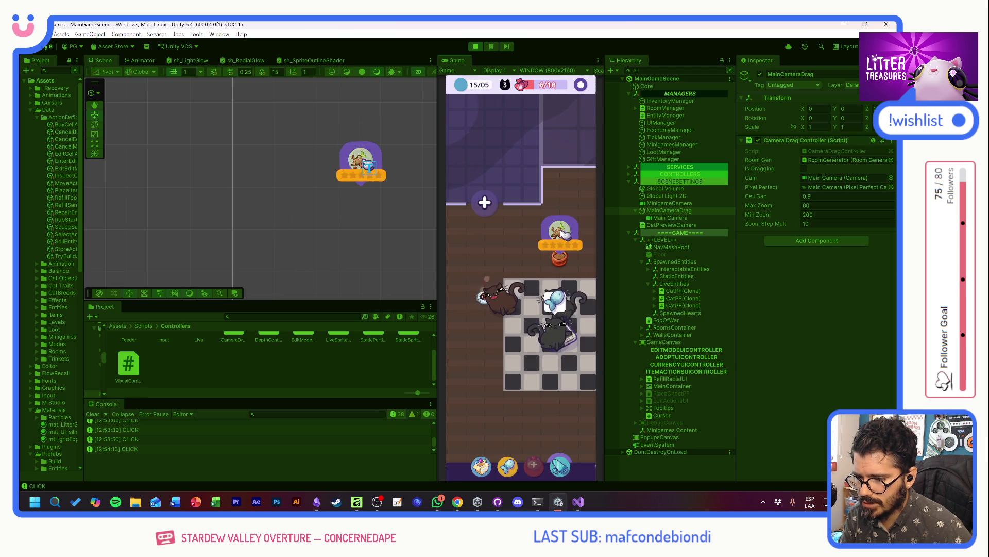
left_click_drag(563, 376, 519, 386)
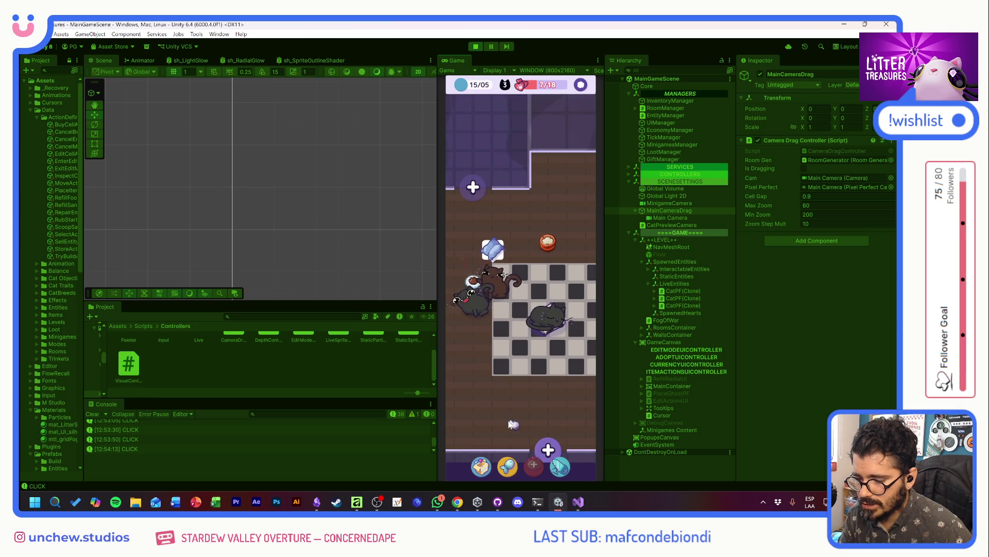
Step: Glance at the inventory, then pan past the food shelf to the checkerboard room
left_click(481, 468)
left_click(578, 276)
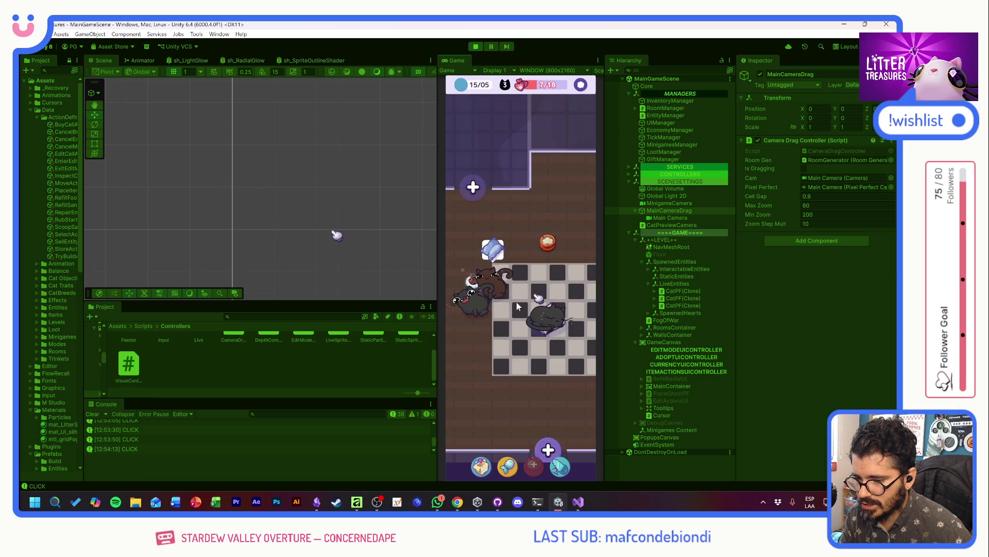
mouse_move(472, 343)
left_mouse_down()
mouse_move(542, 363)
mouse_move(520, 357)
left_mouse_up()
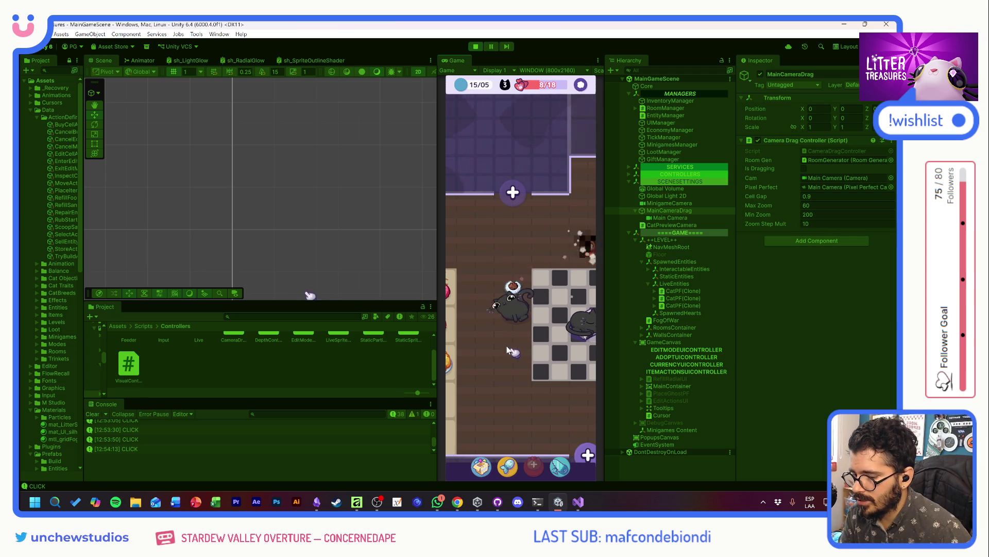
left_click_drag(521, 355, 535, 347)
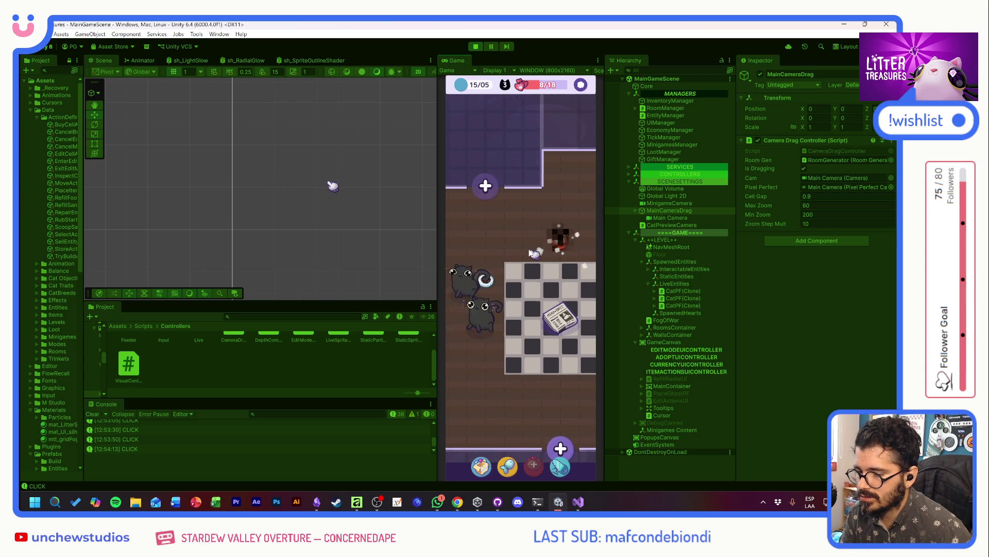
mouse_move(533, 251)
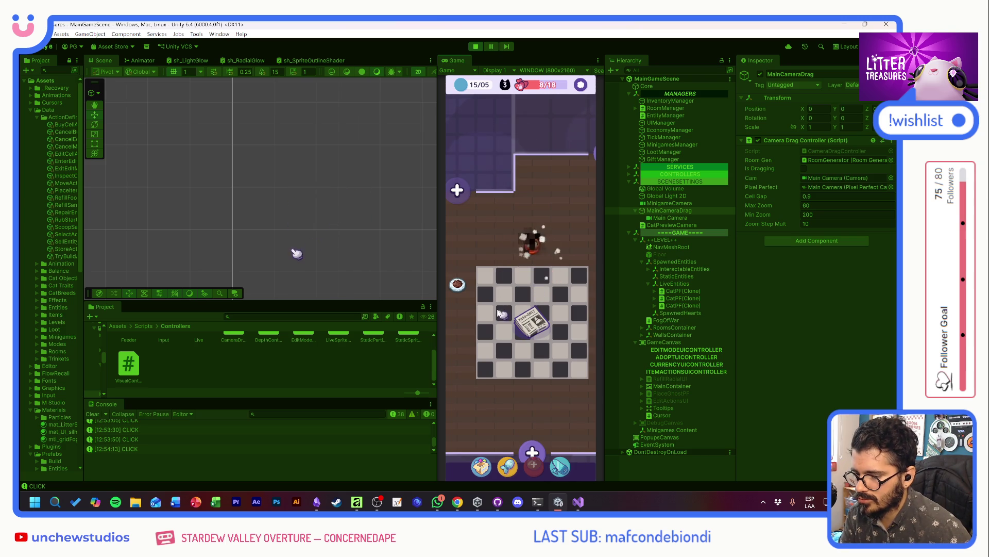
left_click_drag(500, 312, 524, 283)
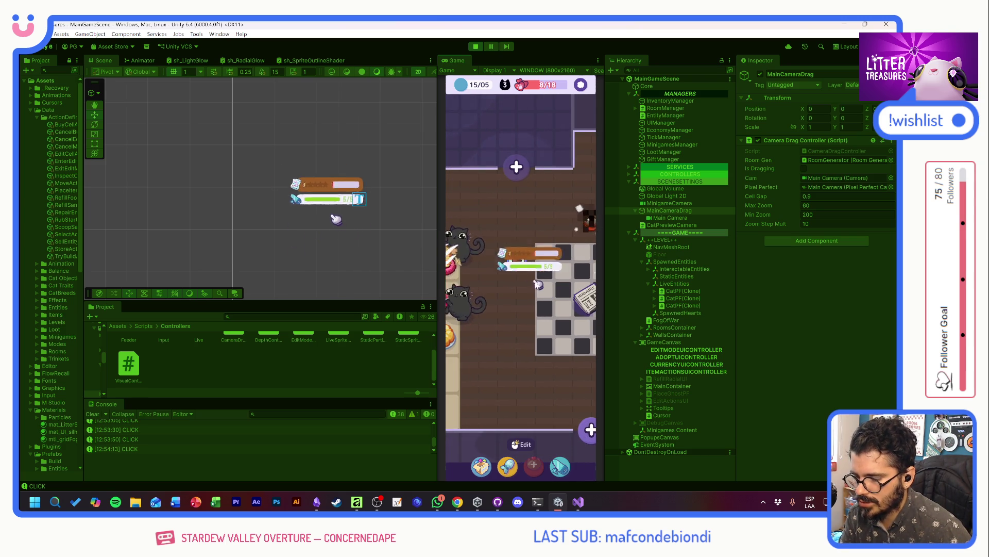
Step: Scoop the dig spot through the numbered points and collect the Uncommon Moon Bowl feeder
left_click(540, 283)
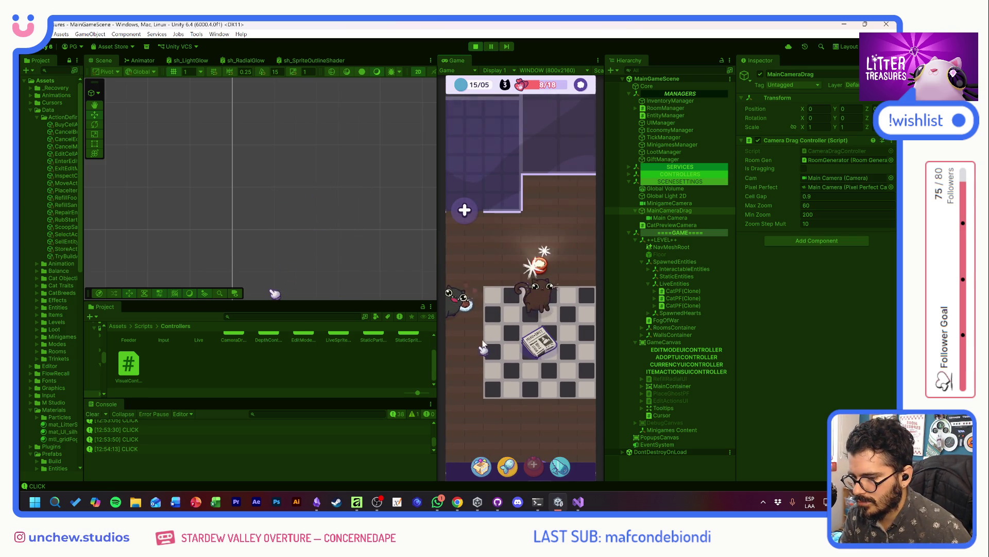
left_click(540, 262)
mouse_move(489, 238)
left_mouse_down()
mouse_move(558, 255)
mouse_move(562, 330)
left_mouse_up()
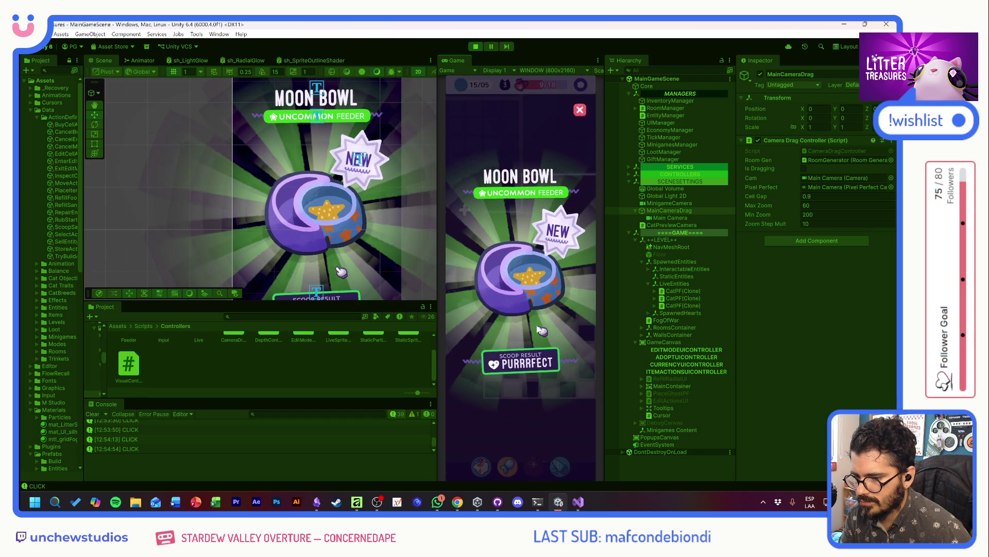
left_click(526, 285)
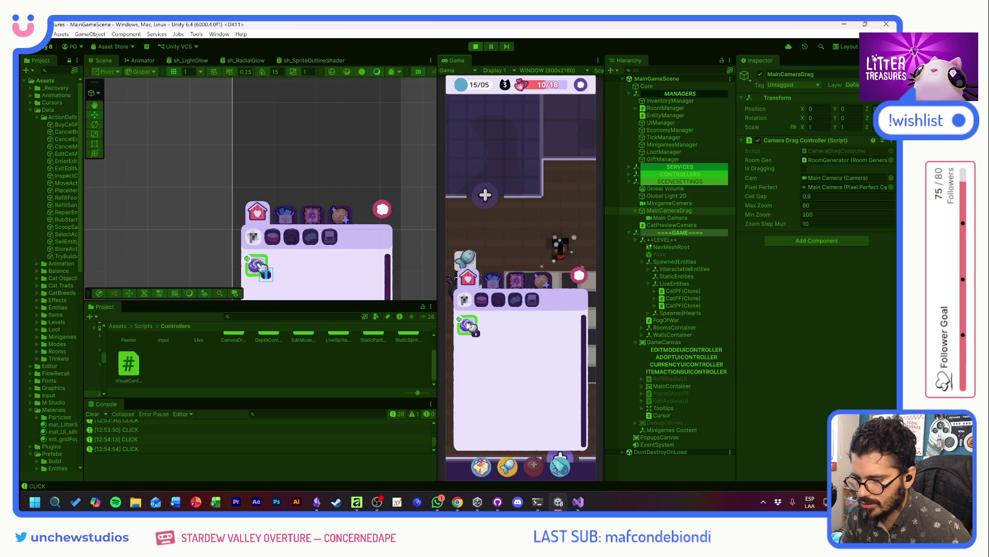
Step: Place the Moon Bowl feeder on the checkered floor beside the sleeping cat
mouse_move(469, 325)
left_mouse_down()
mouse_move(518, 346)
mouse_move(544, 304)
mouse_move(503, 347)
mouse_move(466, 359)
left_mouse_up()
left_click(500, 269)
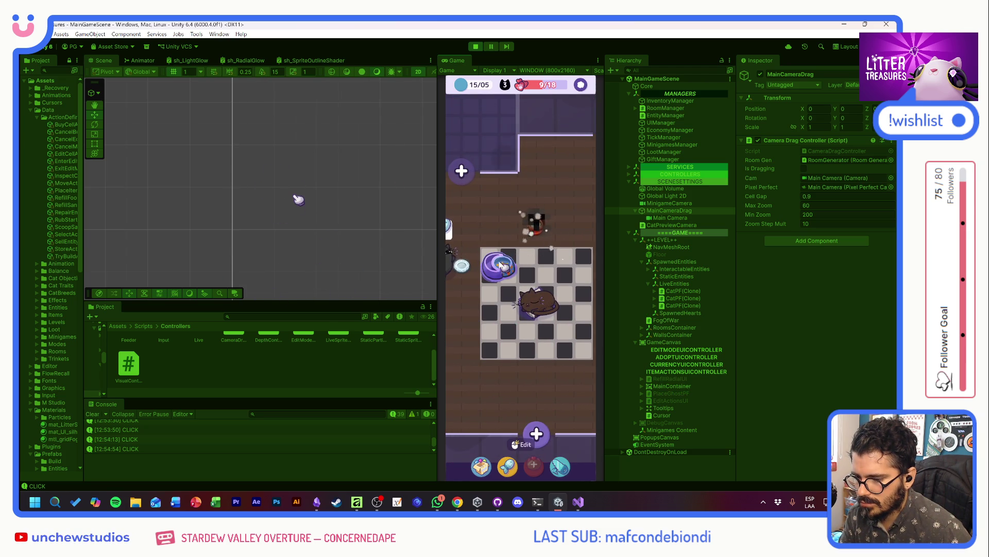
left_click_drag(495, 304, 498, 359)
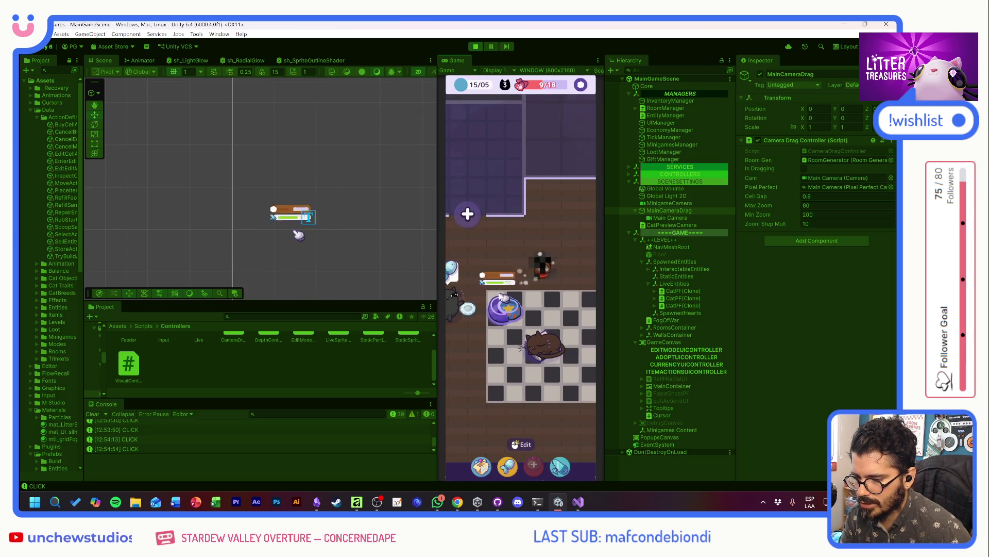
mouse_move(505, 315)
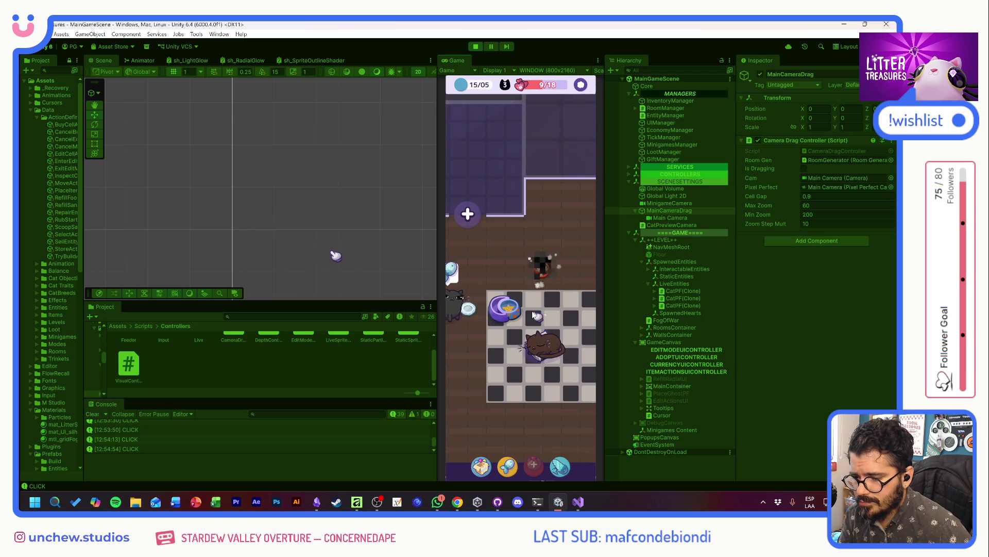
Step: Complete a Purrfect scoop for a second Miau Daily newspaper, then bring up the Supply Shop
left_click(541, 268)
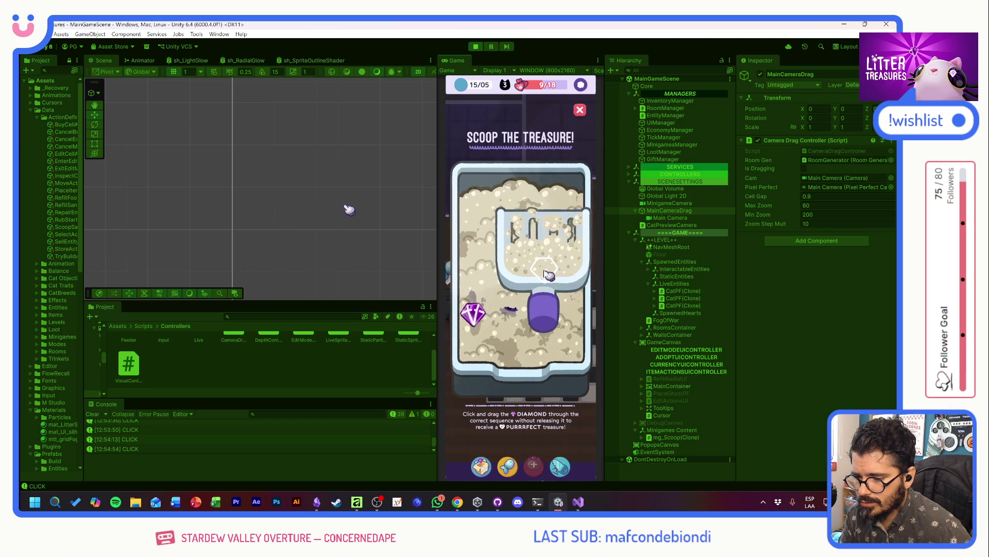
left_click(550, 320)
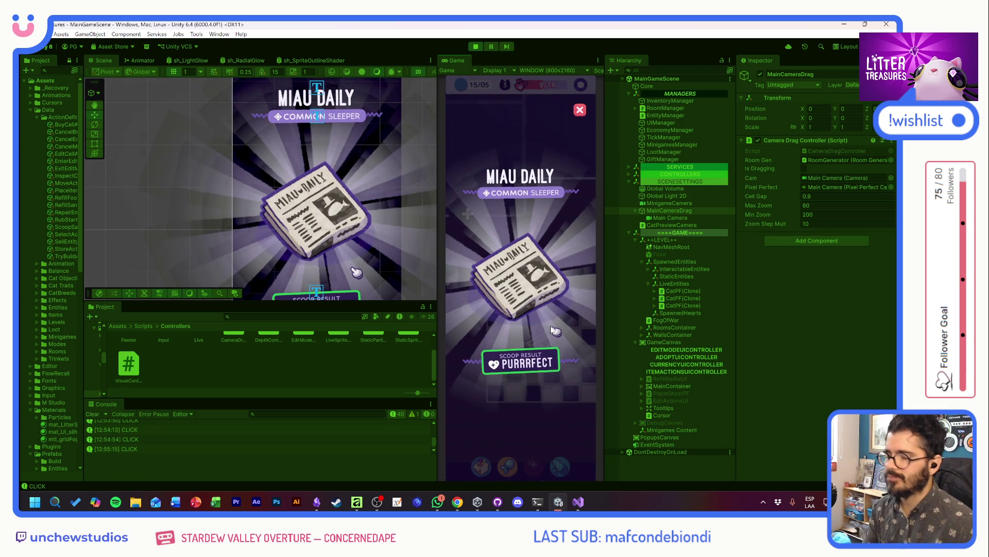
left_click(550, 326)
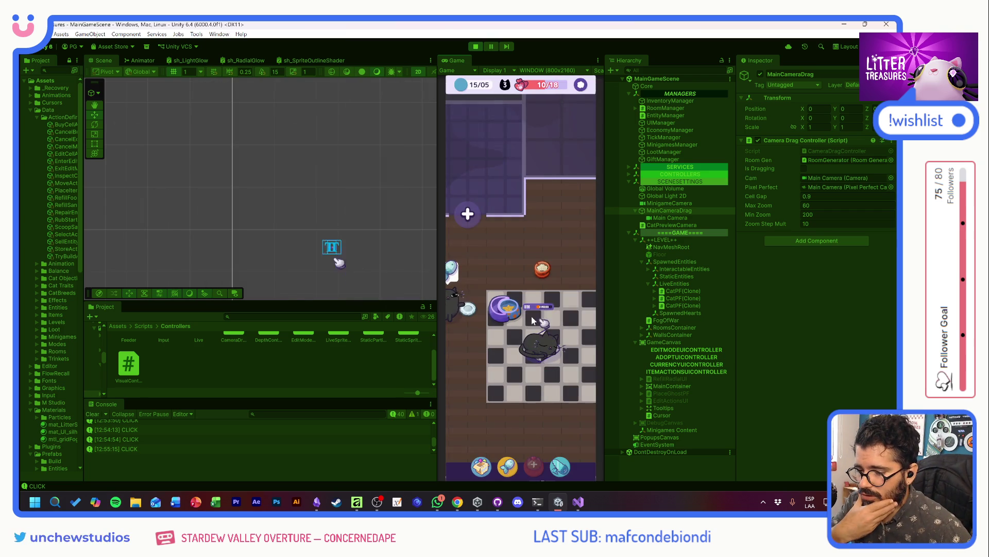
left_click(508, 467)
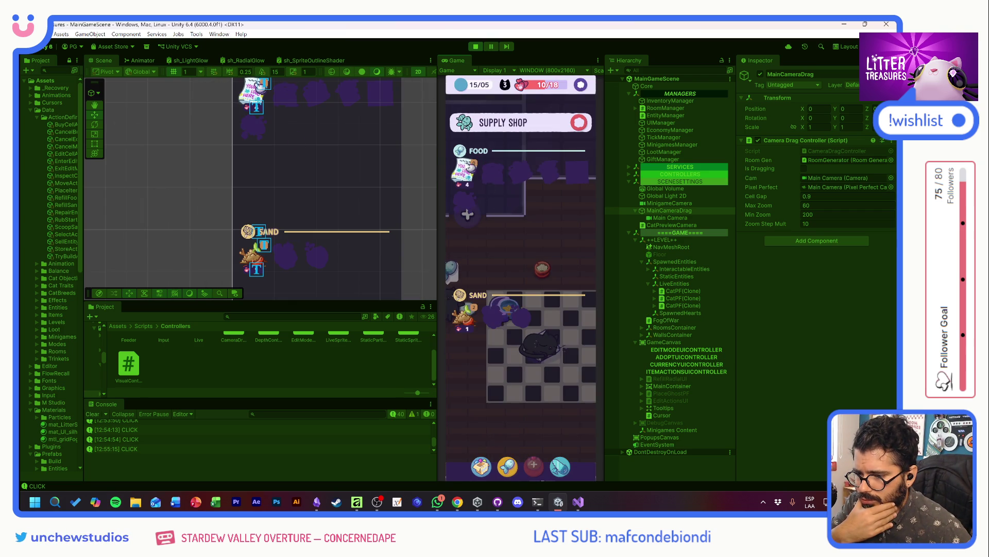
Step: Close the Supply Shop and select the food-filled Moon Bowl feeder in the room
left_click(579, 124)
left_click(515, 312)
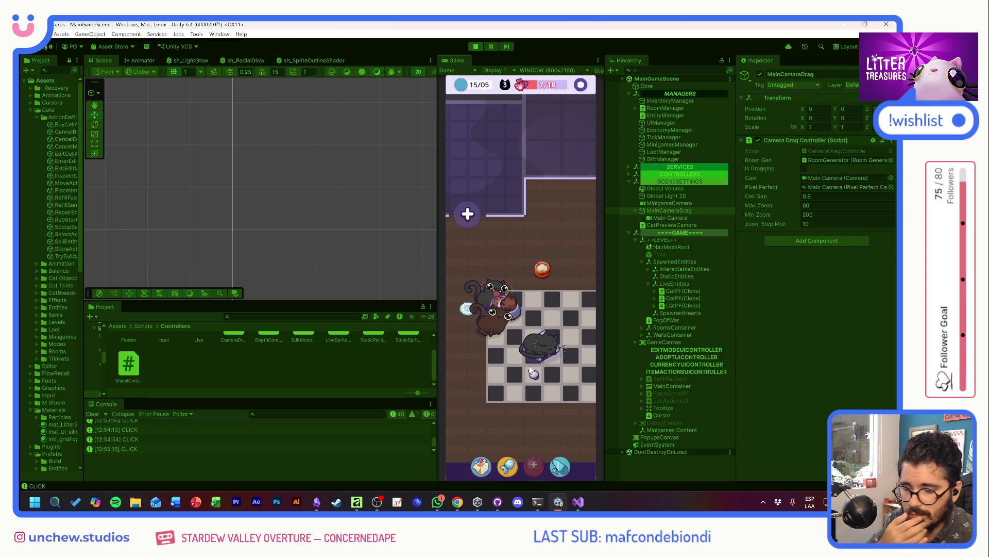
Step: Scoop the litter for a Purrrfect Miau Daily treasure and advance to the next day
mouse_move(559, 317)
left_mouse_down()
mouse_move(521, 287)
mouse_move(552, 273)
mouse_move(561, 353)
mouse_move(570, 342)
mouse_move(503, 362)
mouse_move(443, 356)
mouse_move(563, 362)
mouse_move(587, 349)
left_mouse_up()
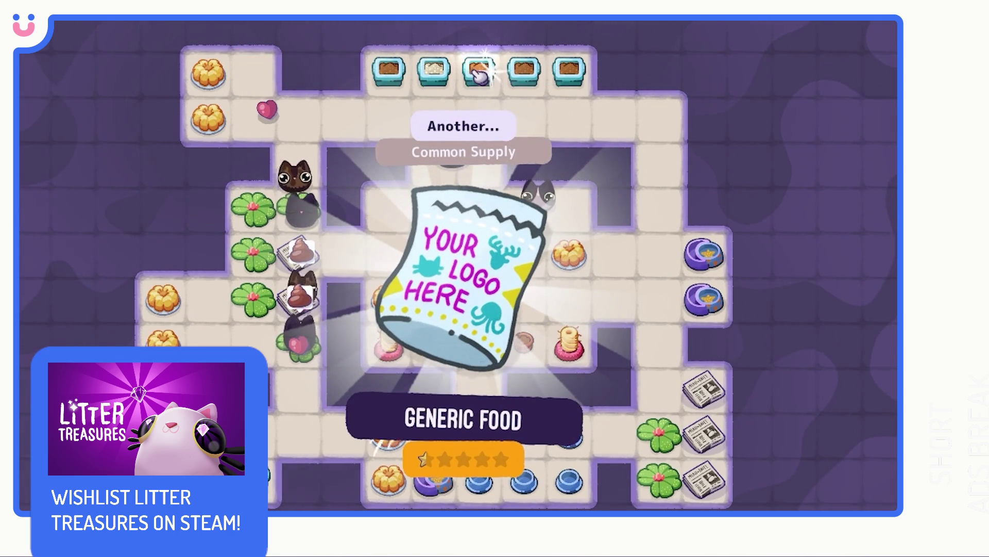
left_click_drag(454, 292, 513, 315)
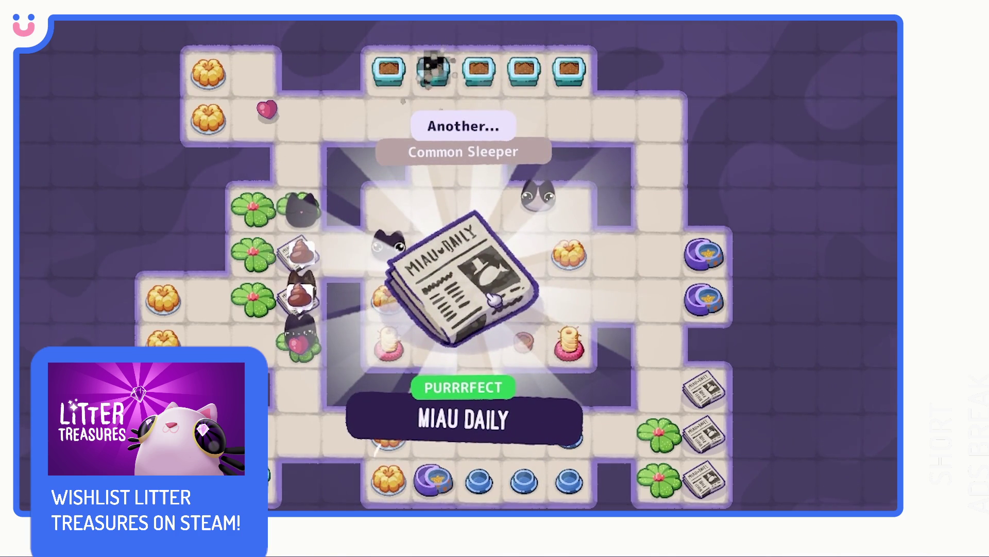
left_click(552, 303)
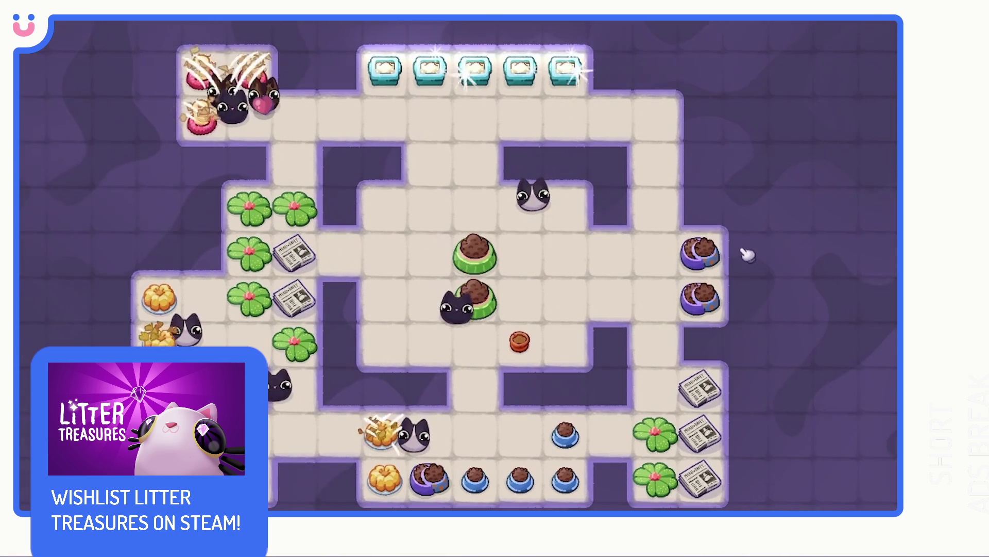
left_click(686, 251)
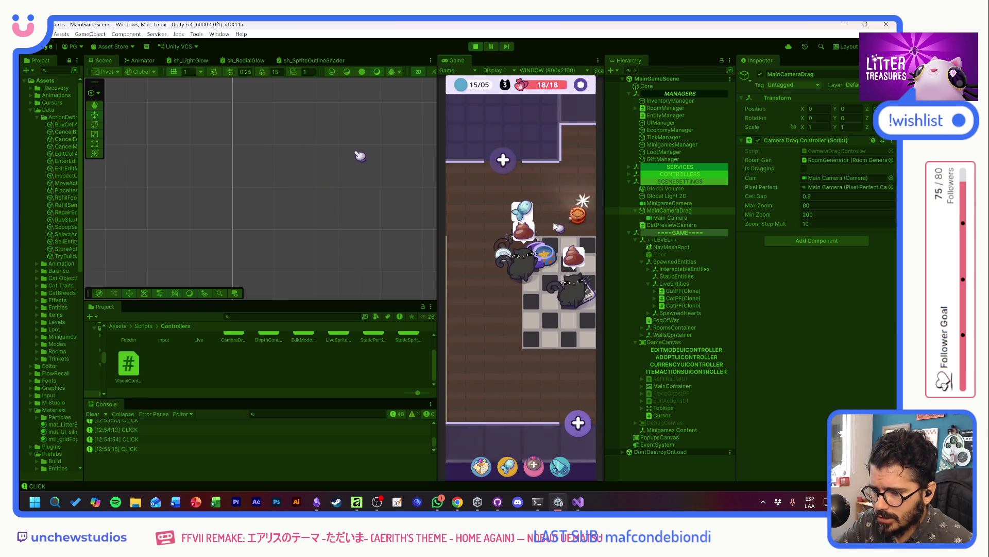
Step: Scoop the treasure pot through markers 1–3 for an Uncommon Bulk Food, then select the food bowl
left_click(576, 215)
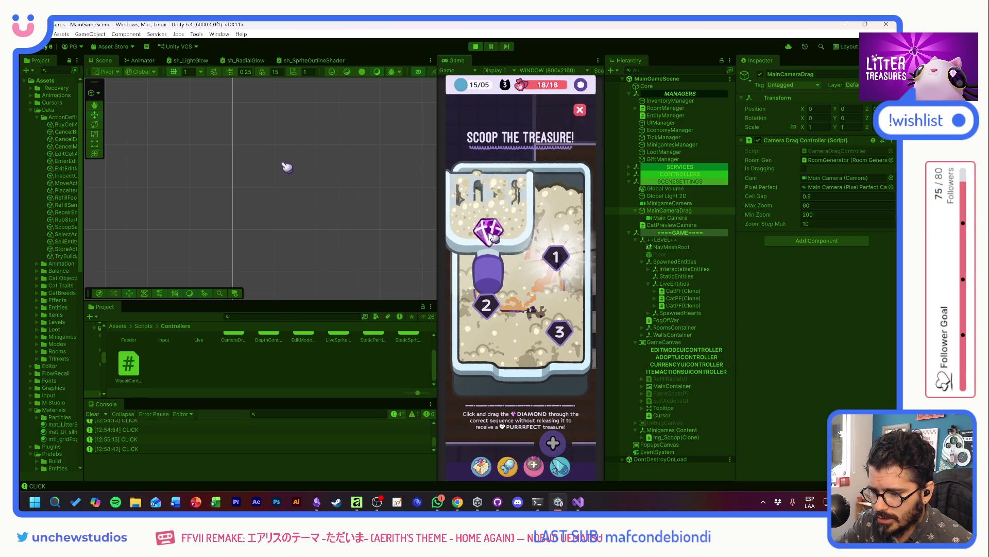
mouse_move(492, 236)
left_mouse_down()
mouse_move(497, 294)
mouse_move(559, 331)
left_mouse_up()
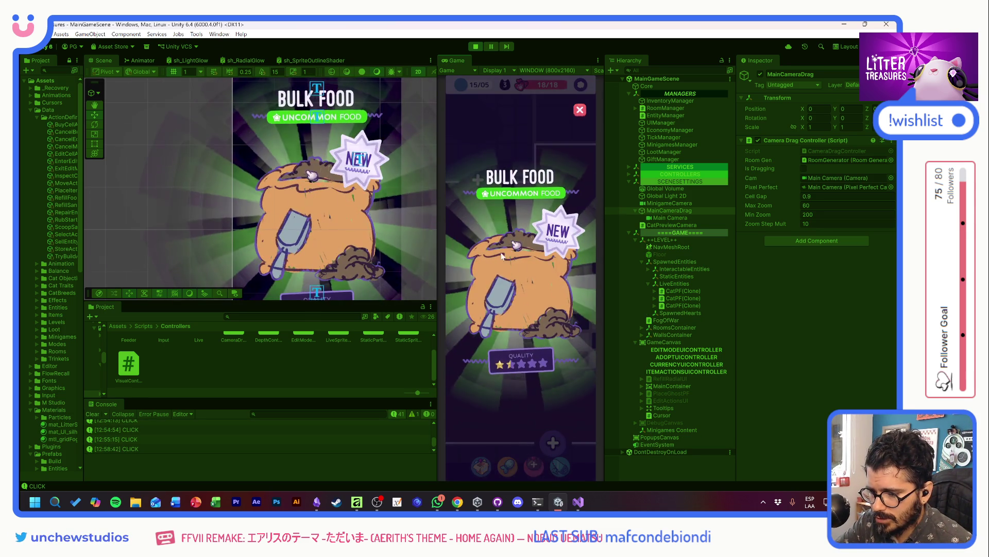
left_click(546, 279)
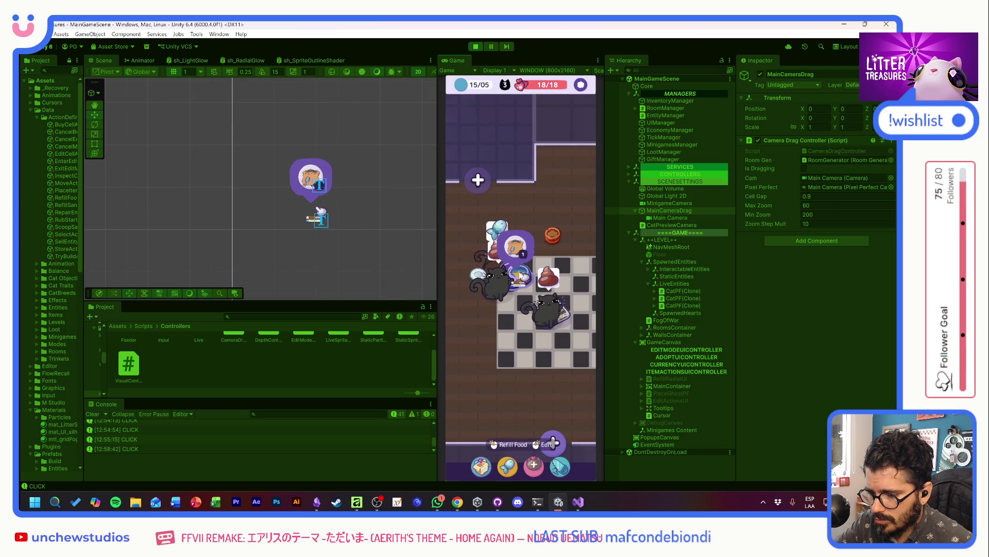
left_click(553, 235)
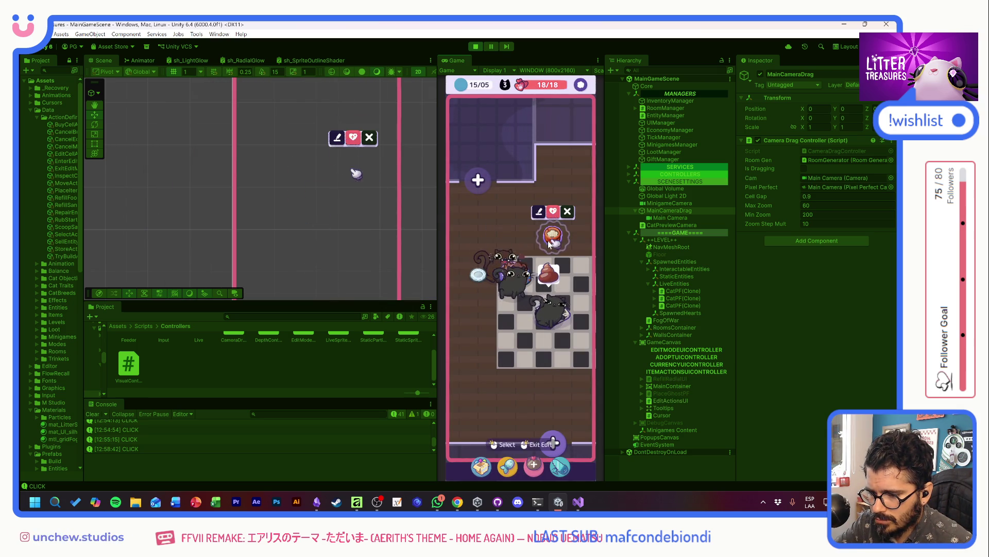
Step: Leave edit mode, check a cat's info card, and drag the bowl up near the top wall
left_click(568, 211)
left_click(490, 281)
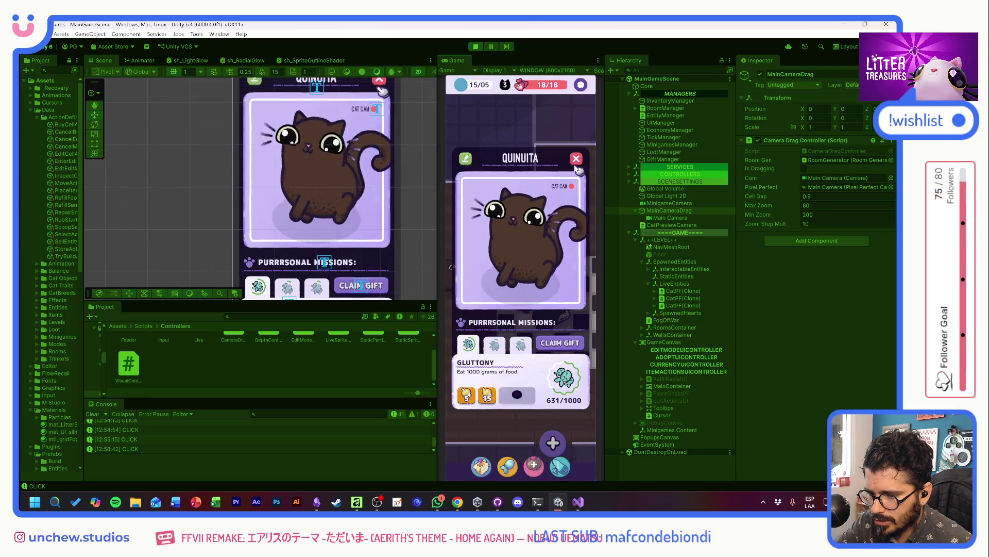
left_click(502, 284)
mouse_move(502, 284)
left_mouse_down()
mouse_move(488, 329)
mouse_move(545, 283)
mouse_move(539, 274)
mouse_move(515, 316)
mouse_move(459, 280)
mouse_move(486, 270)
mouse_move(457, 344)
mouse_move(517, 263)
mouse_move(531, 323)
mouse_move(524, 342)
mouse_move(536, 328)
mouse_move(498, 212)
left_mouse_up()
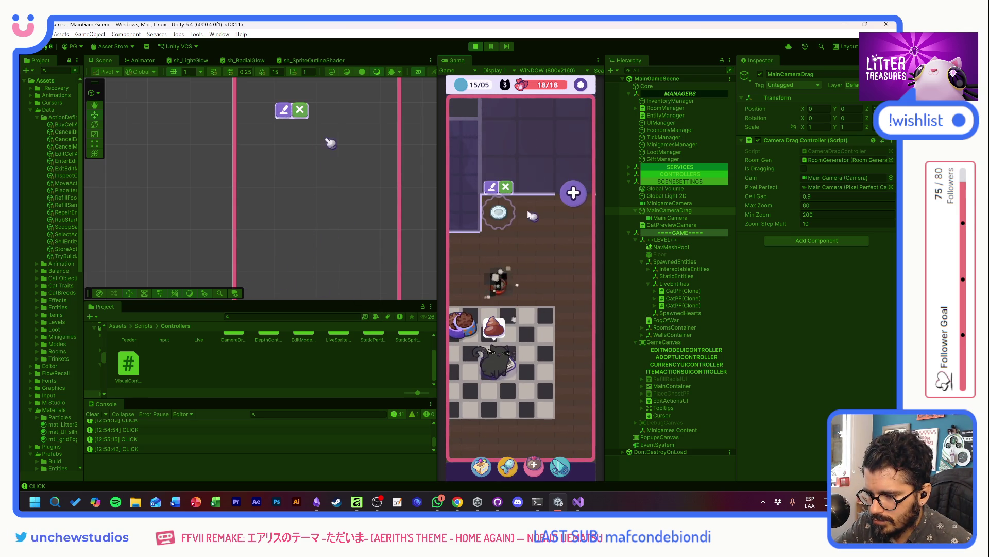
Step: Move the food bowl beside the water bowl and place a Miau Daily newspaper from the inventory
left_click(475, 315)
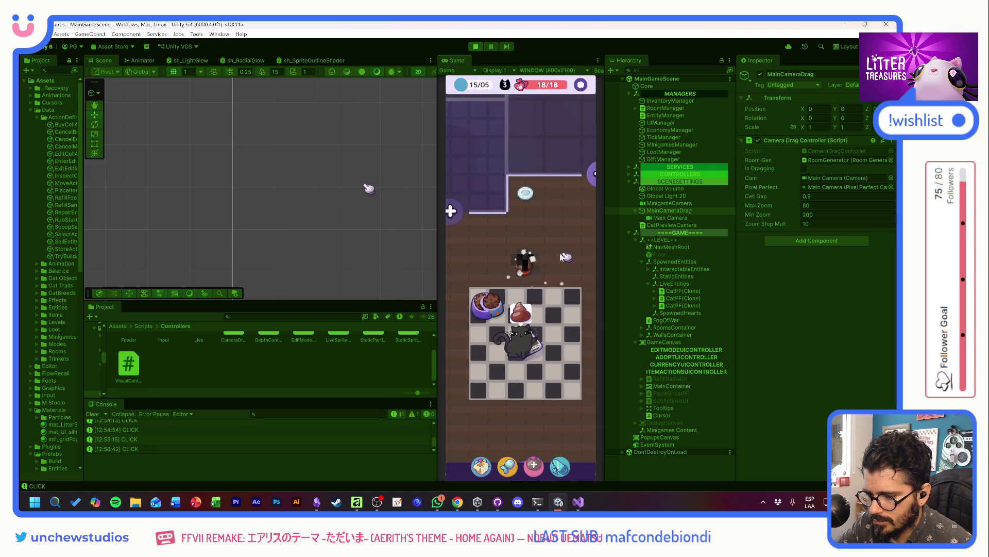
mouse_move(473, 283)
left_mouse_down()
mouse_move(530, 196)
mouse_move(562, 195)
left_mouse_up()
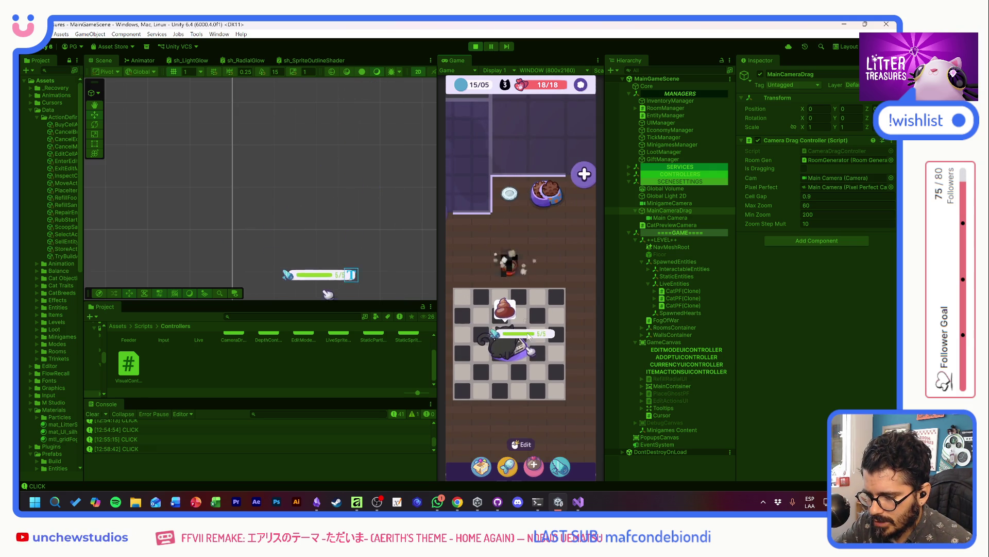
left_click(482, 466)
left_click(466, 325)
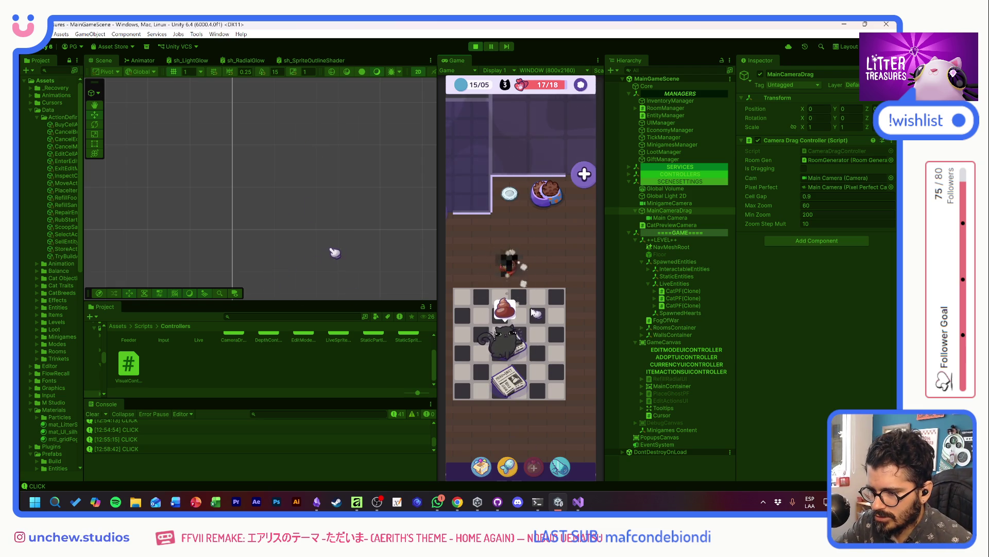
Step: Reposition both Miau Daily newspapers side by side below the checkered floor and exit edit mode
left_click_drag(463, 249, 495, 236)
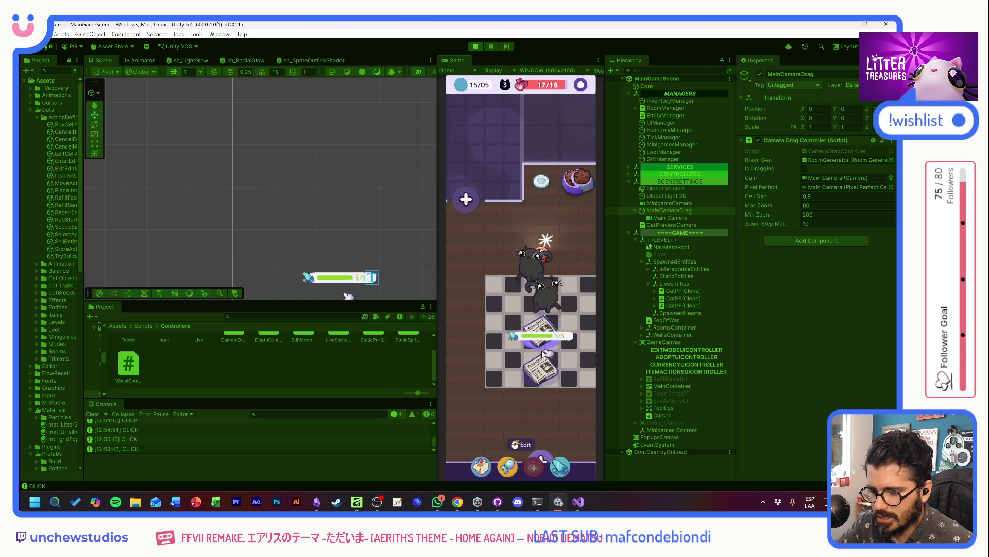
left_click(545, 353)
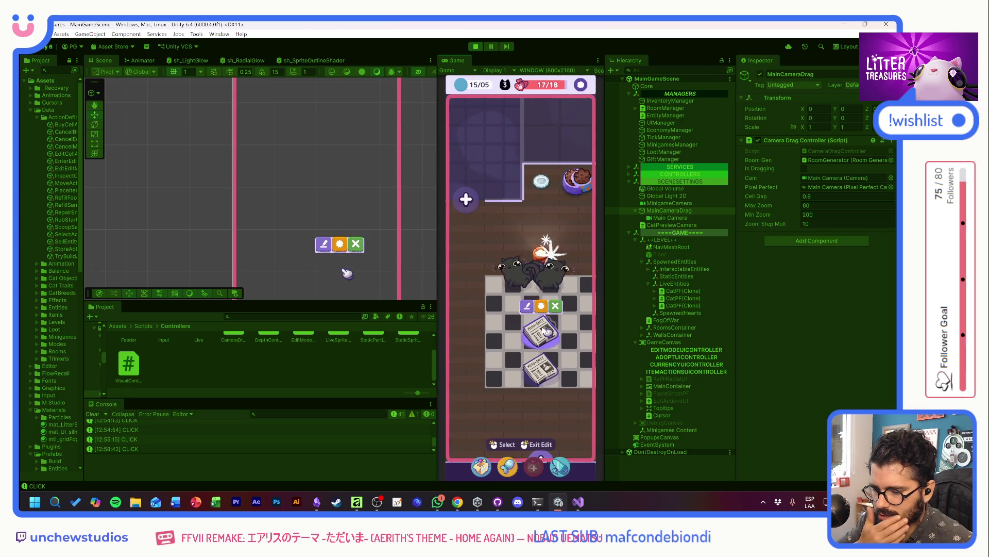
mouse_move(545, 352)
left_mouse_down()
mouse_move(541, 329)
mouse_move(508, 364)
mouse_move(496, 318)
left_mouse_up()
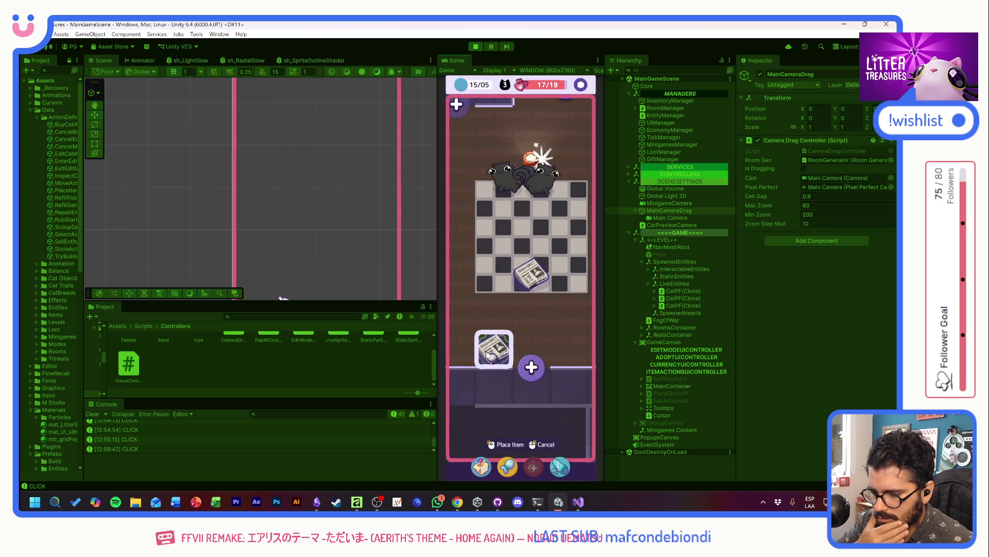
left_click(496, 329)
left_click(531, 273)
left_click_drag(531, 273, 527, 350)
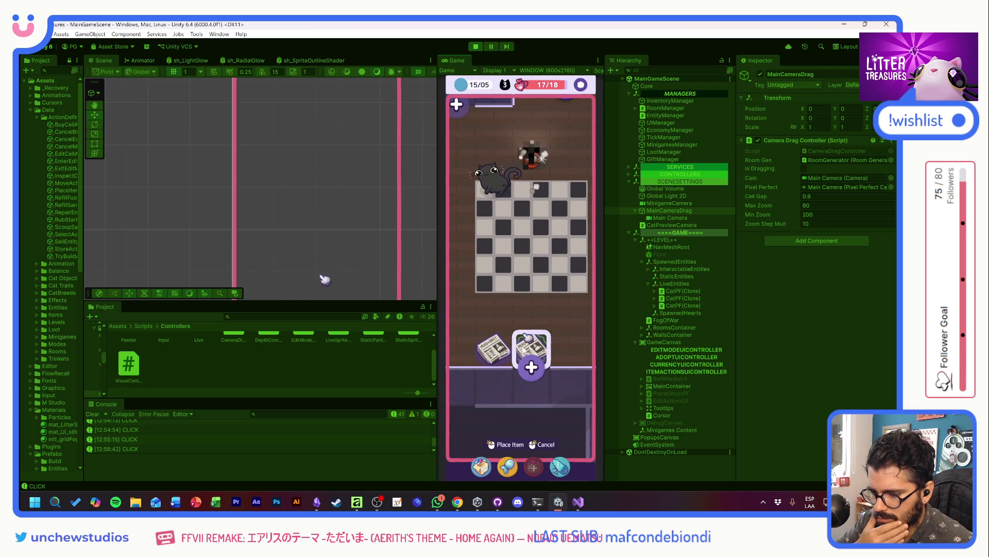
left_click(567, 307)
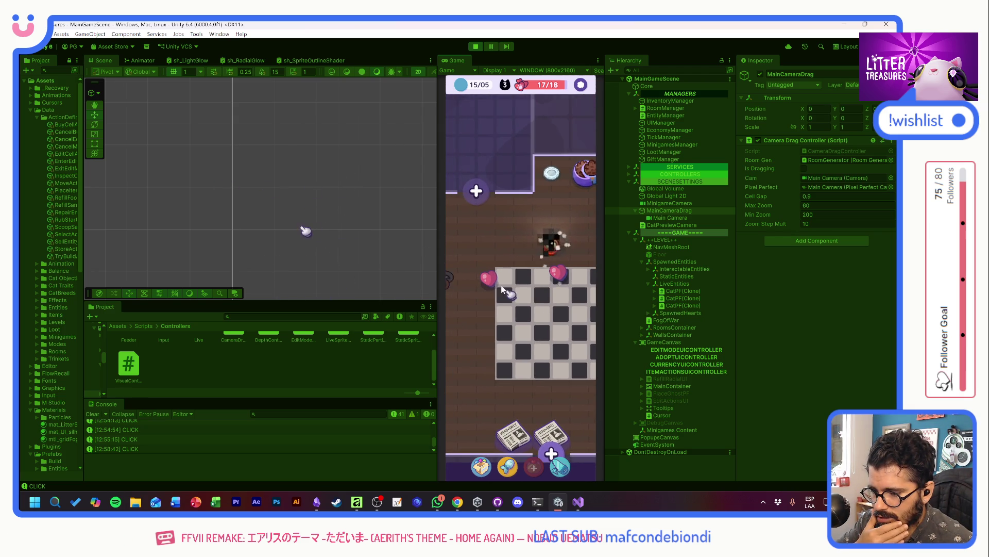
Step: Close the inventory and scoop a Purrrfect Common Tupperware from the minigame
left_click(482, 466)
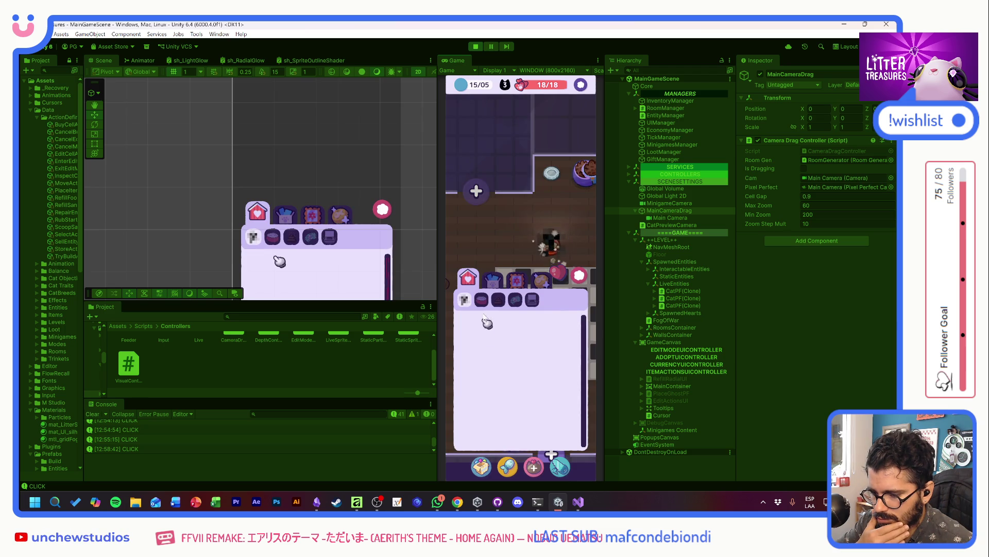
left_click(581, 280)
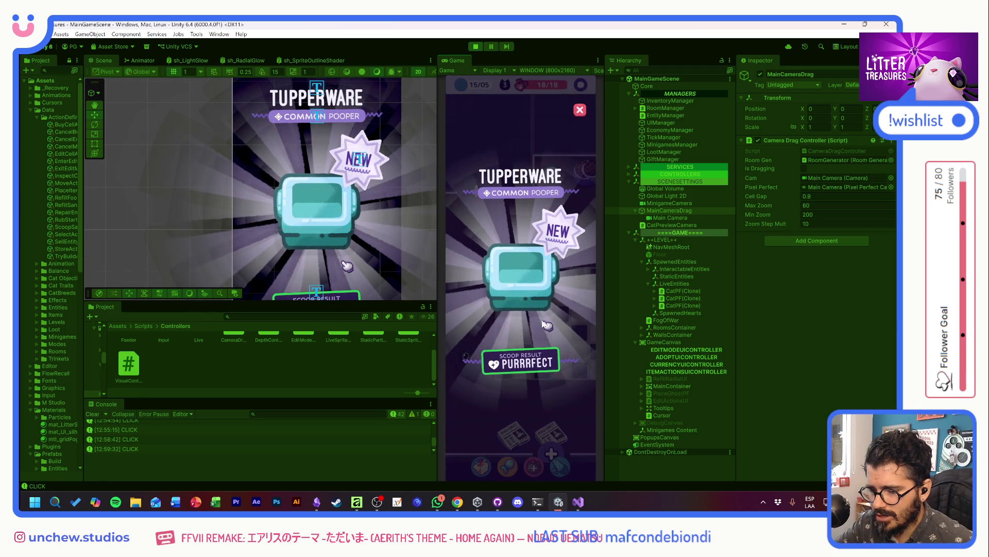
left_click(542, 321)
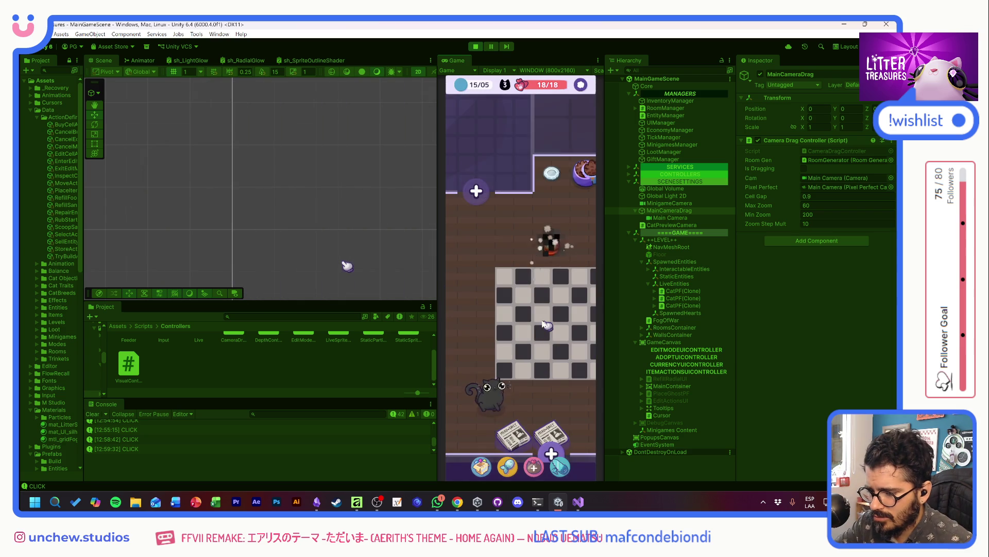
Step: Pick the Tupperware from the inventory and start placing it on the checkered floor
left_click(483, 467)
left_click(475, 325)
left_click(471, 166)
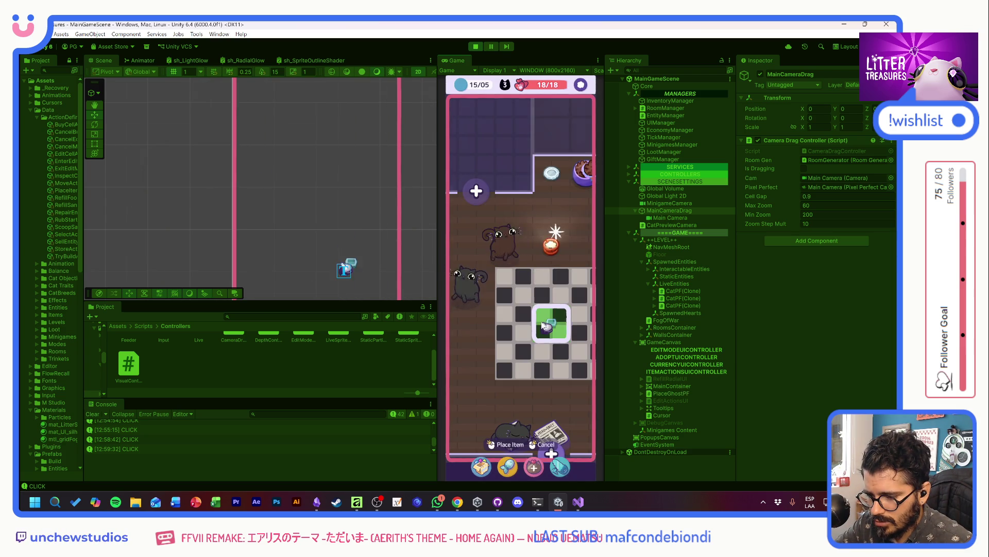